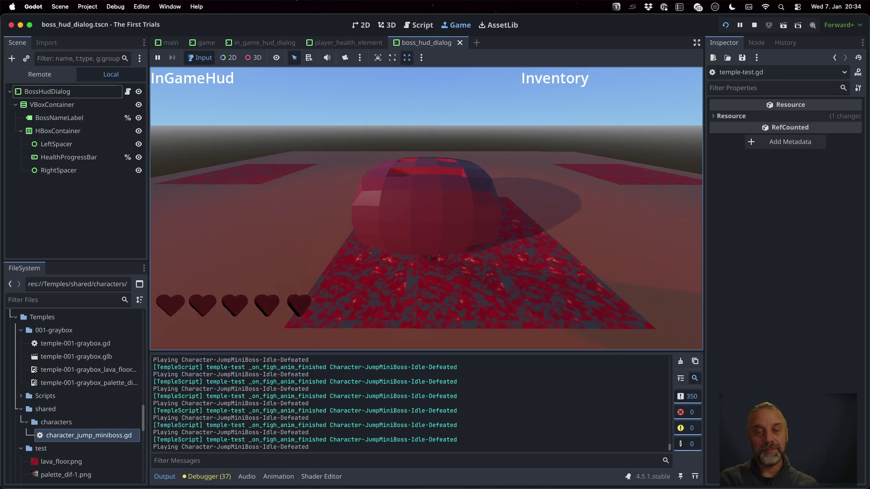
- Stop the running game and look over the hitbox handler in temple-test.gd
{"action": "left_click", "coordinate": [754, 25]}
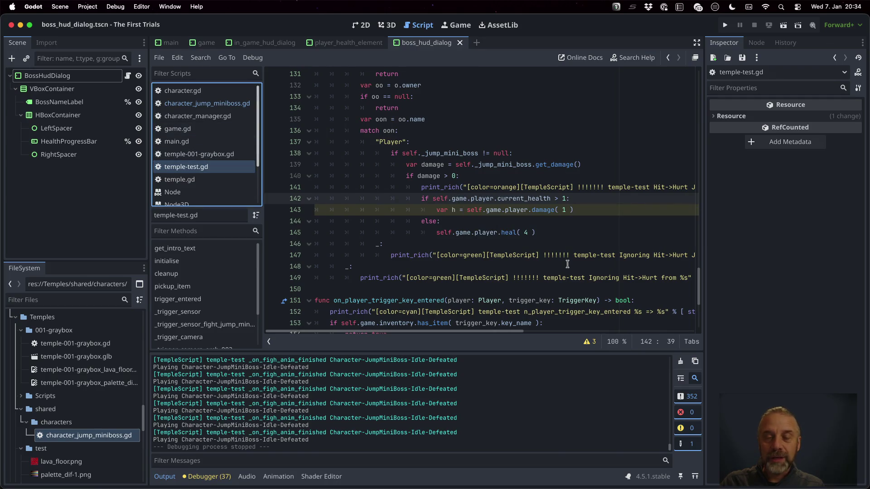
{"action": "scroll", "coordinate": [453, 204], "scroll_direction": "up", "scroll_amount": 5}
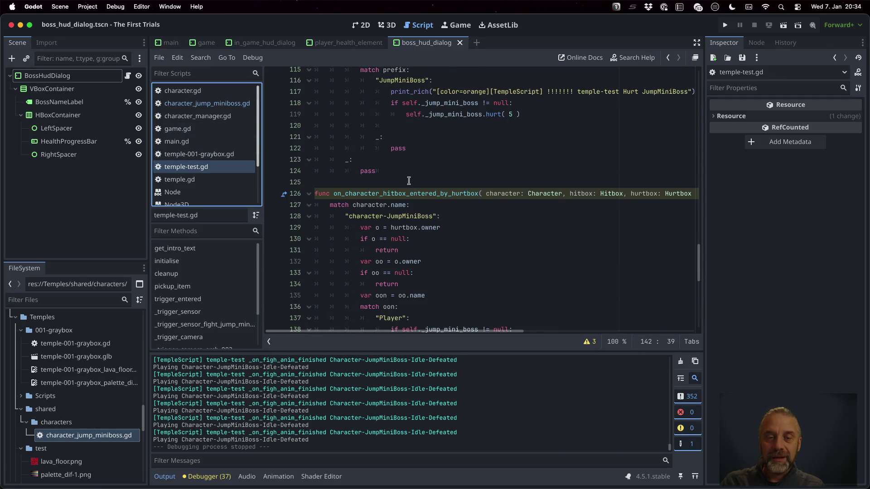
{"action": "left_click", "coordinate": [407, 198], "text": "super"}
{"action": "key", "text": "shift+Down"}
{"action": "key", "text": "shift+Down"}
{"action": "key", "text": "shift+Down"}
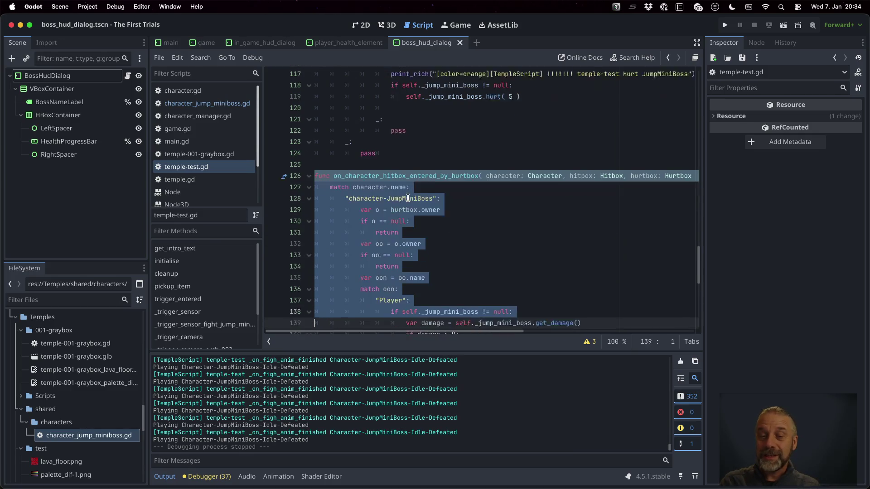
{"action": "scroll", "coordinate": [493, 207], "scroll_direction": "up", "scroll_amount": 20}
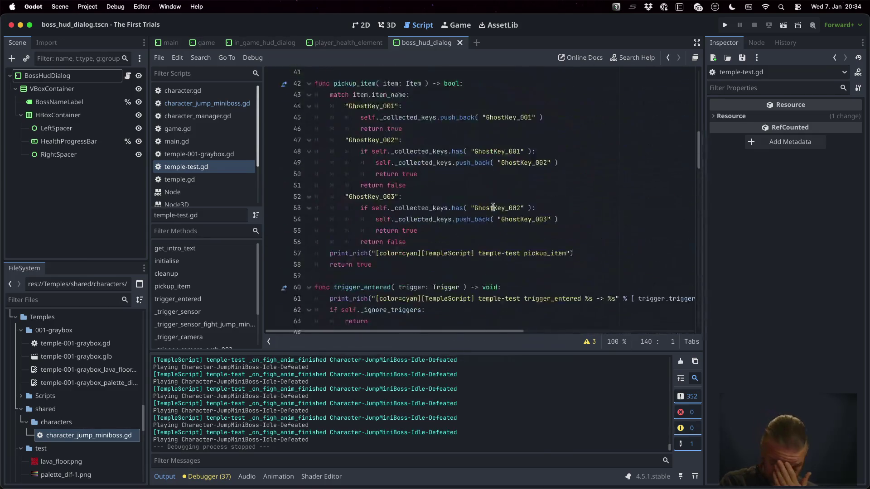
{"action": "scroll", "coordinate": [493, 207], "scroll_direction": "down", "scroll_amount": 5}
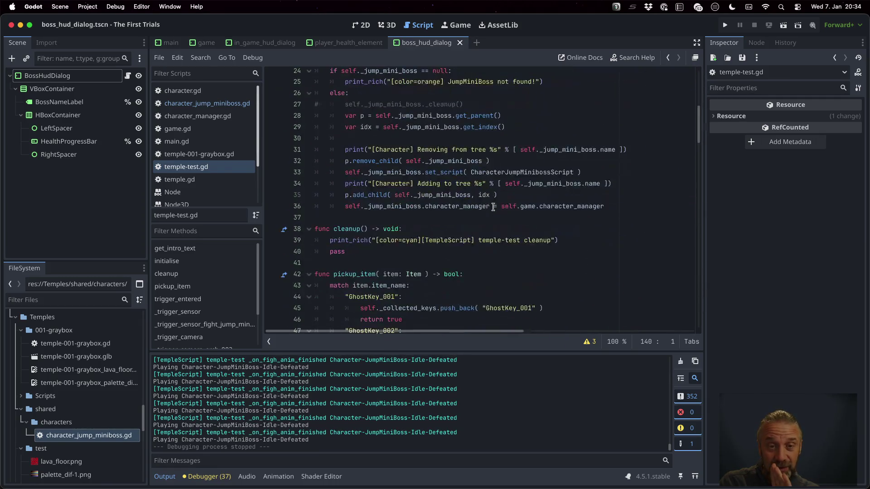
- Select initialise's lines 23–36 that find JumpMiniBoss and swap its script
{"action": "left_click", "coordinate": [425, 133]}
{"action": "scroll", "coordinate": [417, 133], "scroll_direction": "up", "scroll_amount": 2}
{"action": "left_click", "coordinate": [407, 132]}
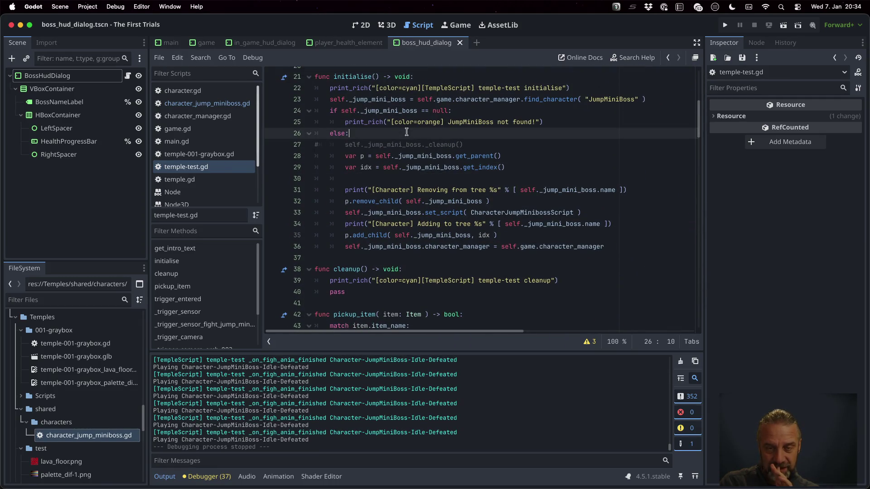
{"action": "left_click", "coordinate": [341, 100]}
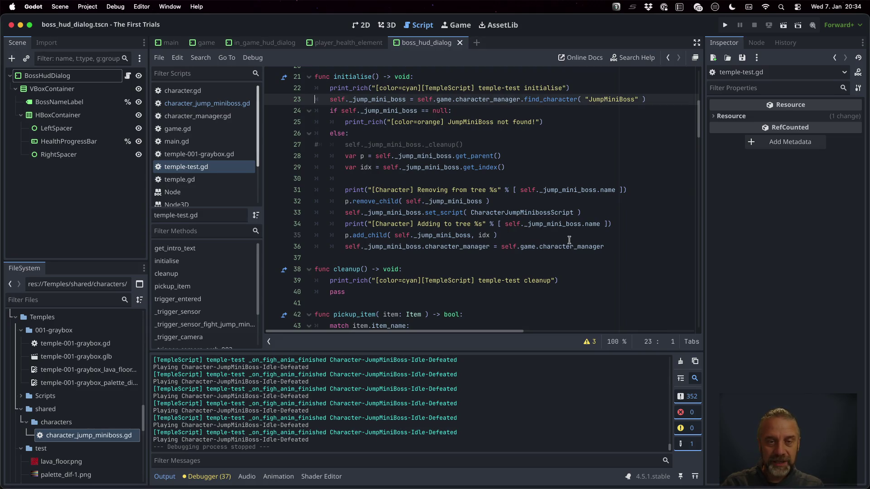
{"action": "key", "text": "shift+Down"}
{"action": "key", "text": "shift+Down"}
{"action": "key", "text": "shift+Down"}
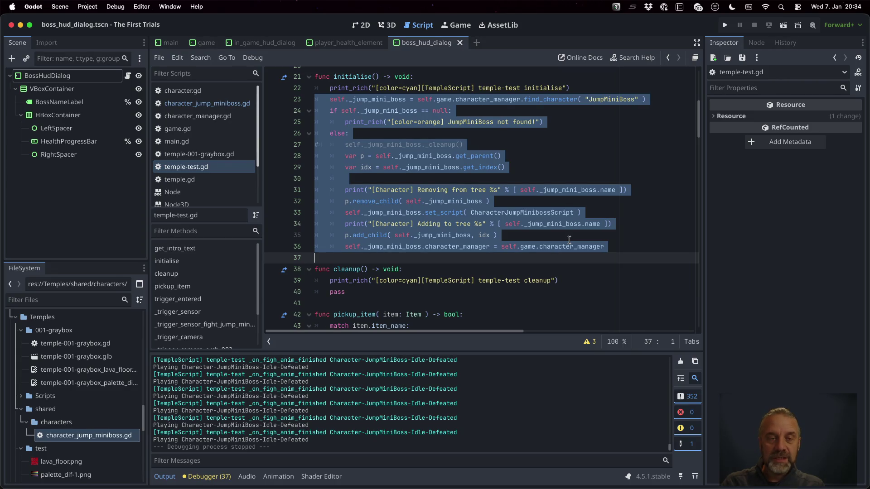
- Open character_manager.gd and start a new line after the find_character function
{"action": "left_click", "coordinate": [197, 116]}
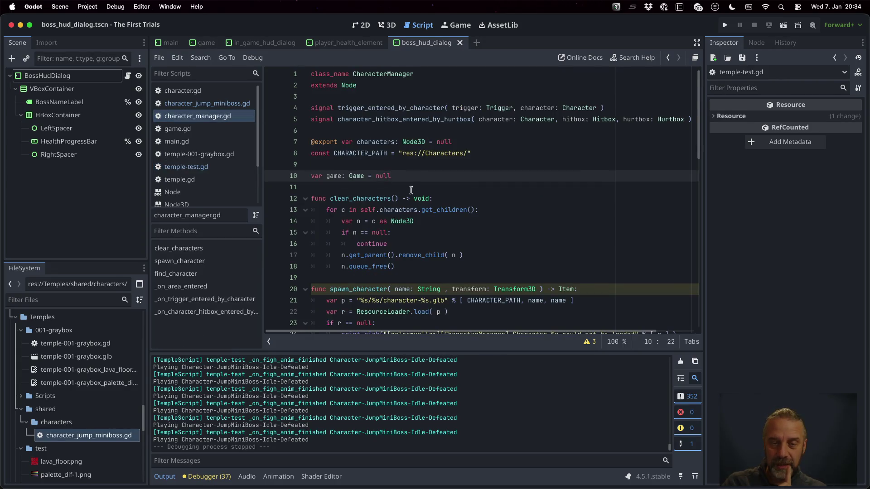
{"action": "scroll", "coordinate": [411, 189], "scroll_direction": "down", "scroll_amount": 4}
{"action": "scroll", "coordinate": [411, 189], "scroll_direction": "down", "scroll_amount": 10}
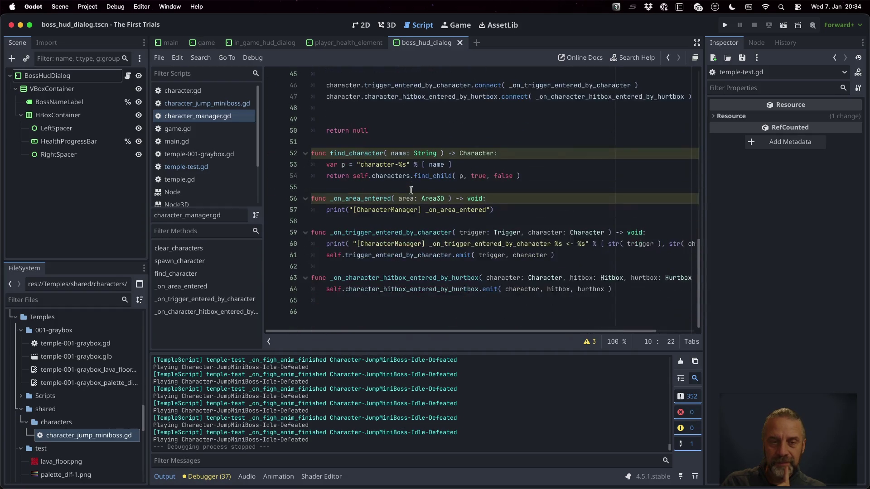
{"action": "left_click", "coordinate": [406, 186]}
{"action": "key", "text": "Return"}
- Write the set_script_for_character(name: String, script: Script) -> bool header and paste the copied body
{"action": "type", "text": "func"}
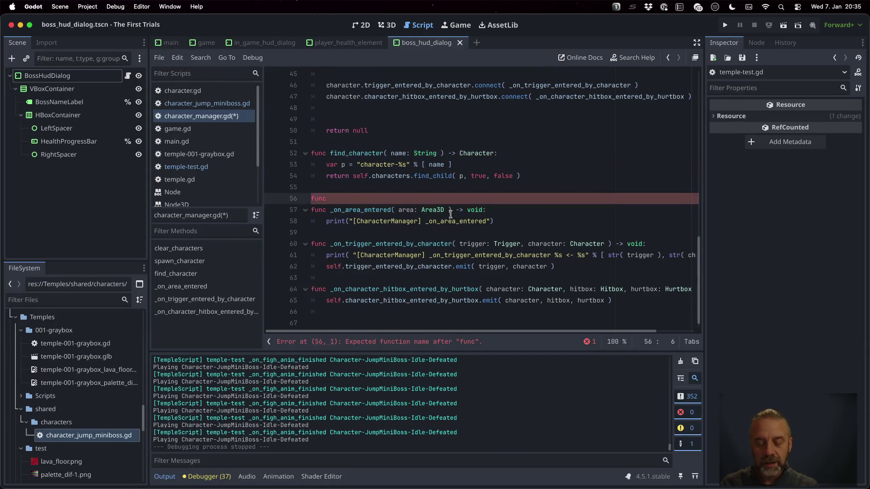
{"action": "type", "text": " et_scr"}
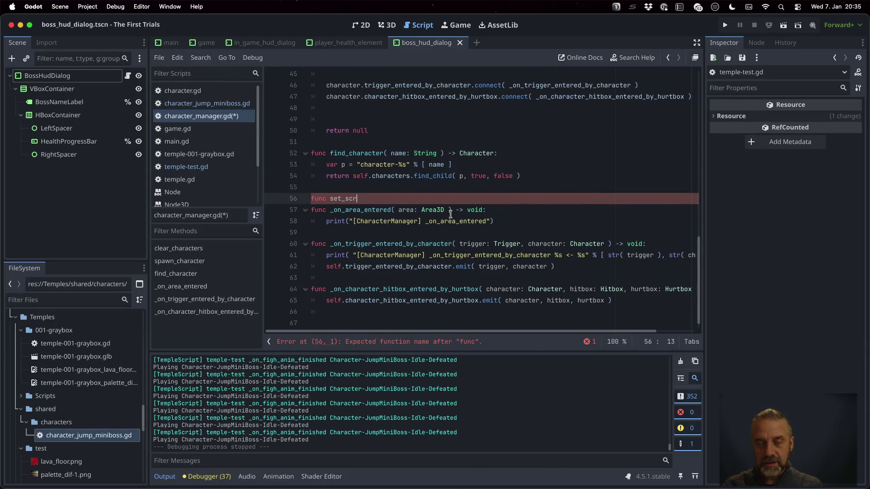
{"action": "type", "text": "fpr"}
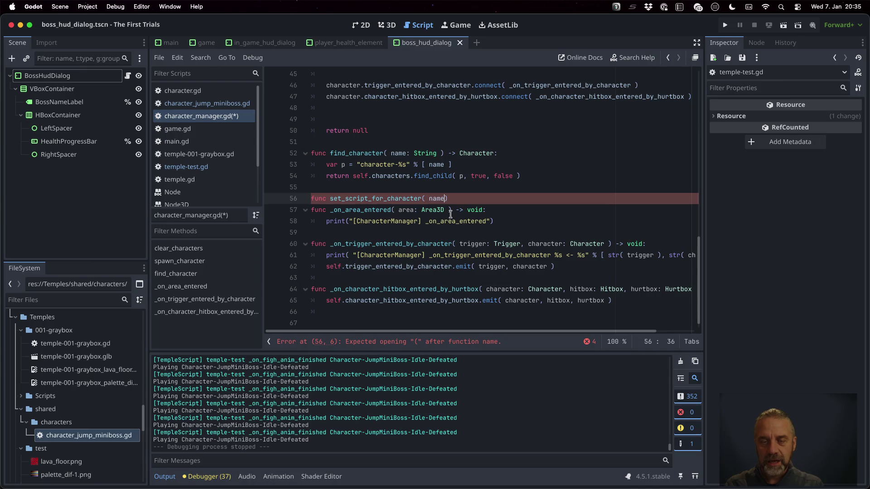
{"action": "type", "text": ": String"}
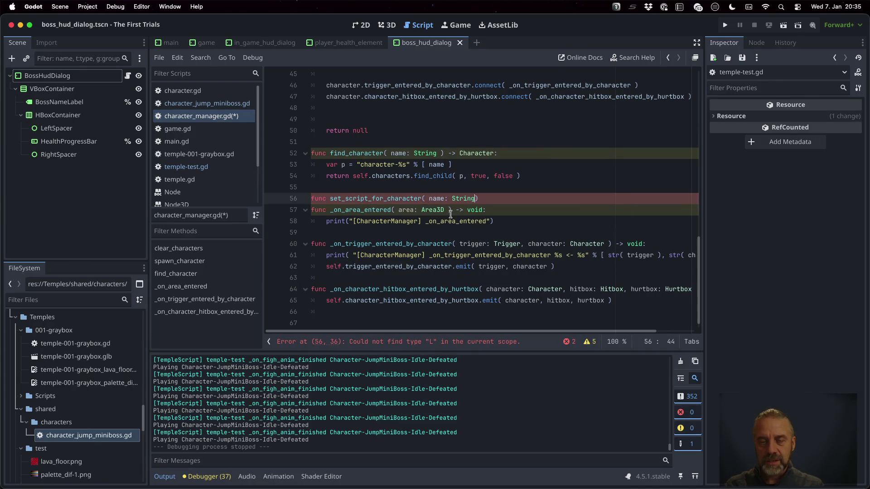
{"action": "type", "text": "cript: "}
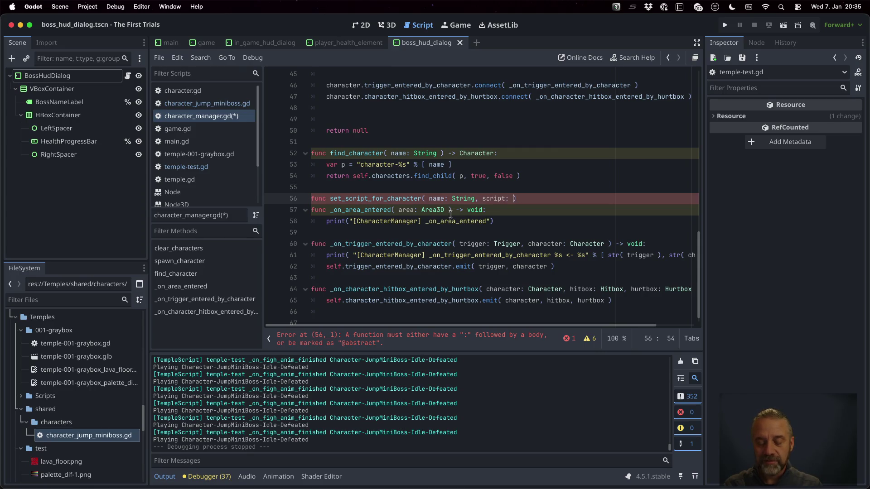
{"action": "type", "text": "sour"}
{"action": "key", "text": "BackSpace"}
{"action": "key", "text": "BackSpace"}
{"action": "key", "text": "BackSpace"}
{"action": "type", "text": "S"}
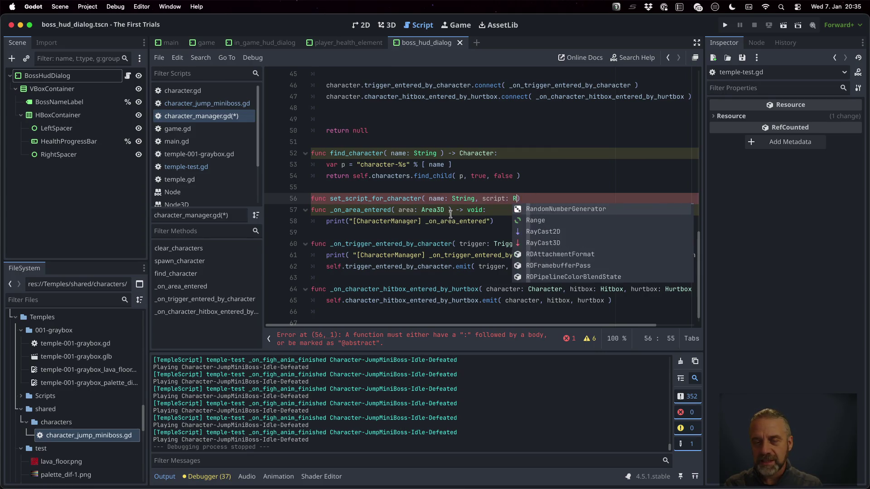
{"action": "key", "text": "Escape"}
{"action": "type", "text": "cript"}
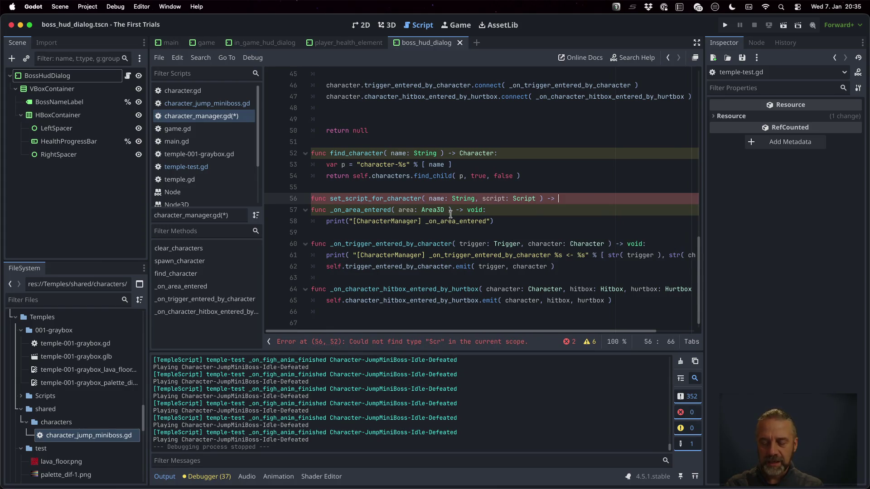
{"action": "type", "text": "bool:"}
{"action": "key", "text": "Return"}
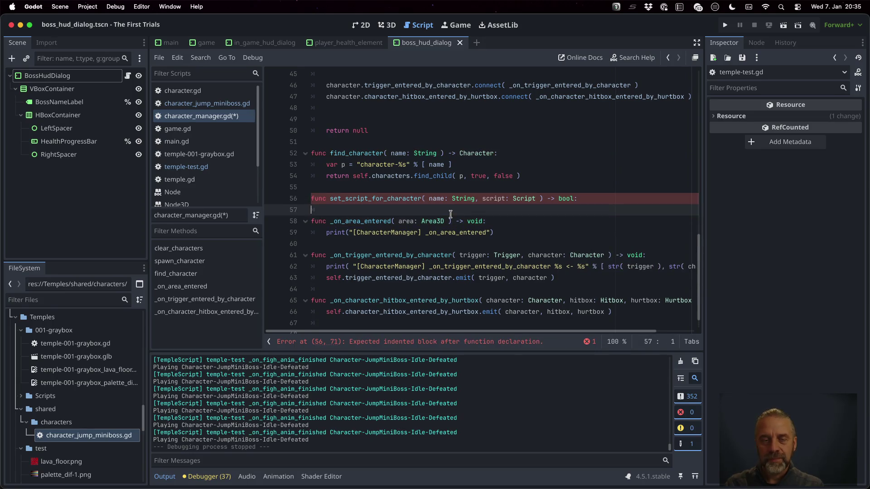
{"action": "type", "text": "self._jump_mini_boss = self.game.character_manager.find_character( \"JumpMiniBoss\" ) \tif self._jump_mini_boss == null: \t\tprint_rich(\"[color=orange] JumpMiniBoss not found!\") \telse: #\t\tself._jump_mini_boss._cleanup() \t\tvar p = self._jump_mini_boss.get_parent() \t\tvar idx = self._jump_mini_boss.get_index() \t\t \t\tprint(\"[Character] Removing from tree %s\" % [ self._jump_mini_boss.name ]) \t\tp.remove_child( self._jump_mini_boss ) \t\tself._jump_mini_boss.set_script( CharacterJumpMinibossScript ) \t\tprint(\"[Character] Adding to tree %s\" % [ self._jump_mini_boss.name ]) \t\tp.add_child( self._jump_mini_boss, idx ) \t\tself._jump_mini_boss.character_manager = self.game.character_manager"}
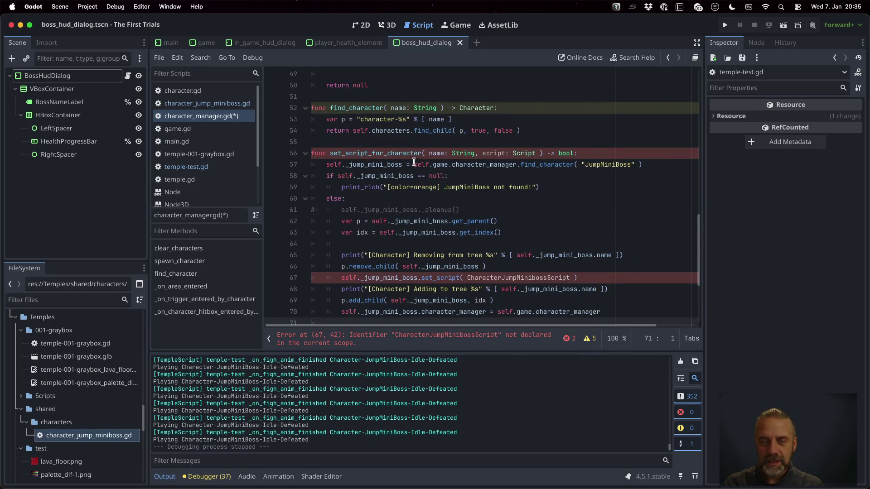
- Store self.find_character(name) in a local var c instead of the hard-coded JumpMiniBoss lookup
{"action": "left_click", "coordinate": [404, 163]}
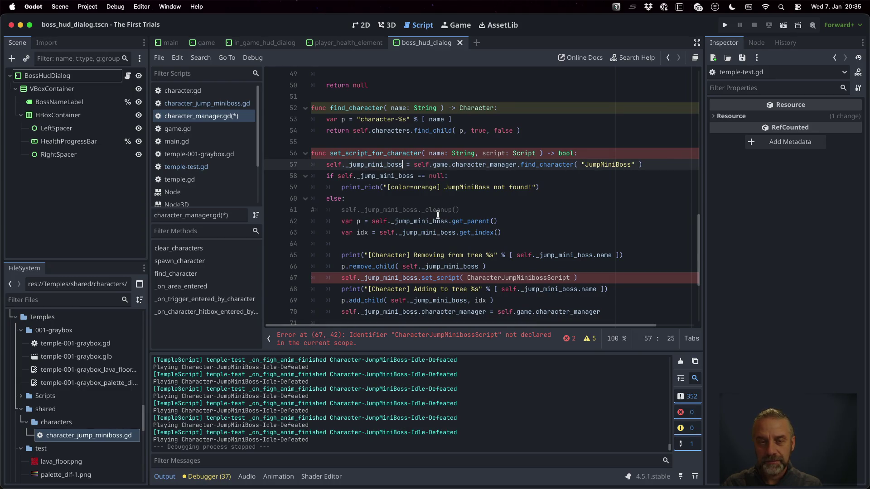
{"action": "key", "text": "super+shift+Left"}
{"action": "type", "text": "var c"}
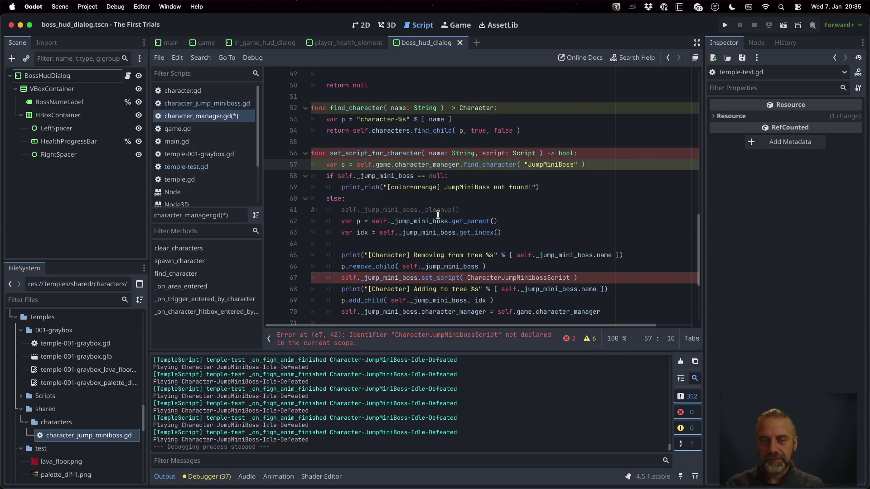
{"action": "left_click", "coordinate": [525, 164]}
{"action": "key", "text": "super+shift+Right"}
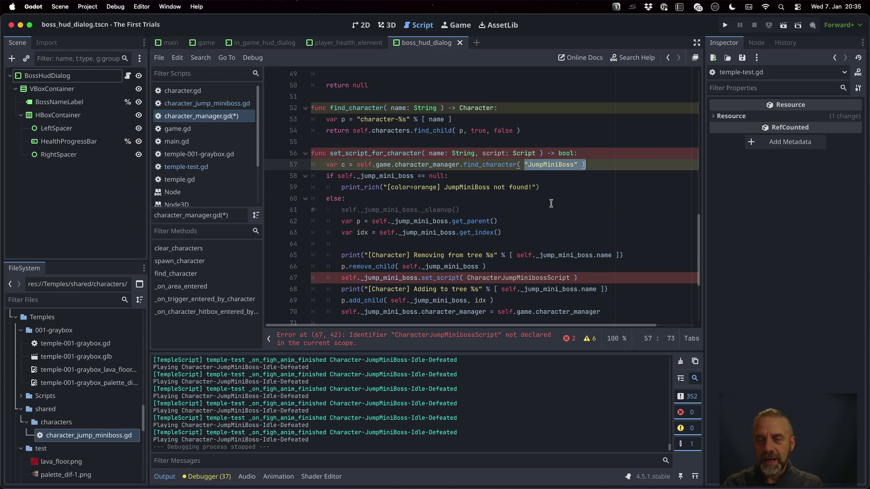
{"action": "key", "text": "shift+Left"}
{"action": "key", "text": "shift+Left"}
{"action": "type", "text": "name"}
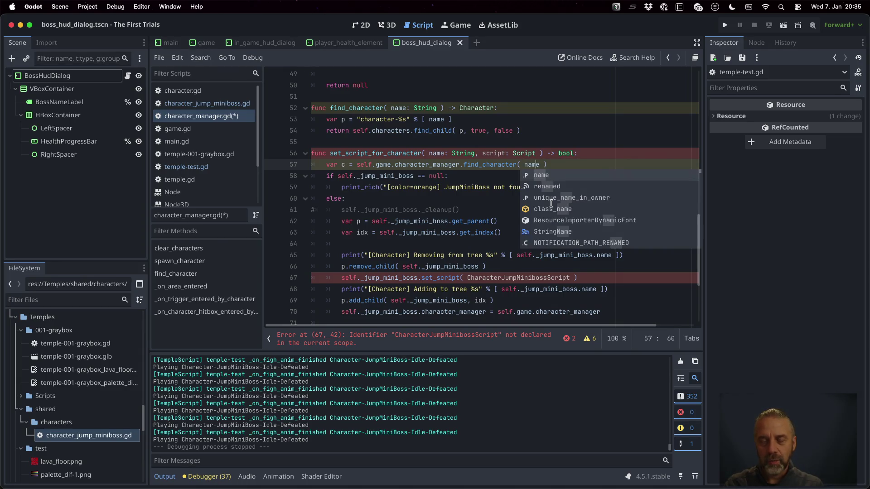
{"action": "key", "text": "Left"}
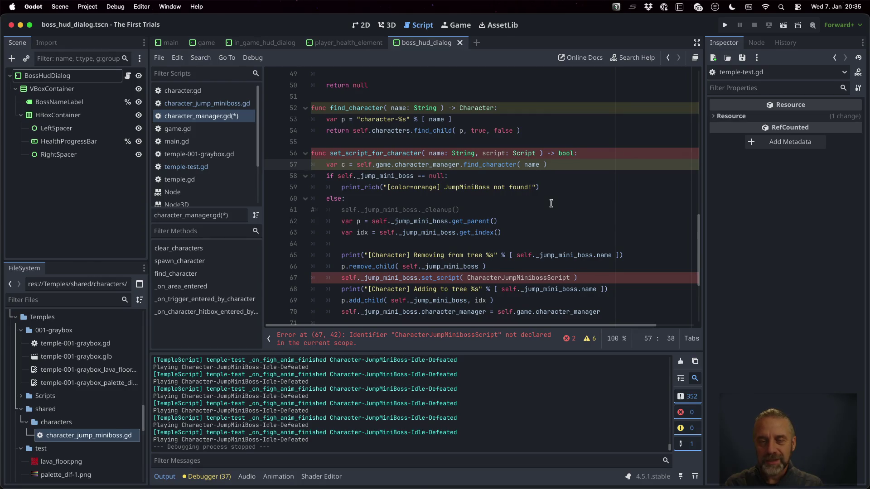
{"action": "key", "text": "Right"}
{"action": "key", "text": "Right"}
{"action": "key", "text": "shift+Left"}
{"action": "key", "text": "shift+Left"}
{"action": "key", "text": "shift+Left"}
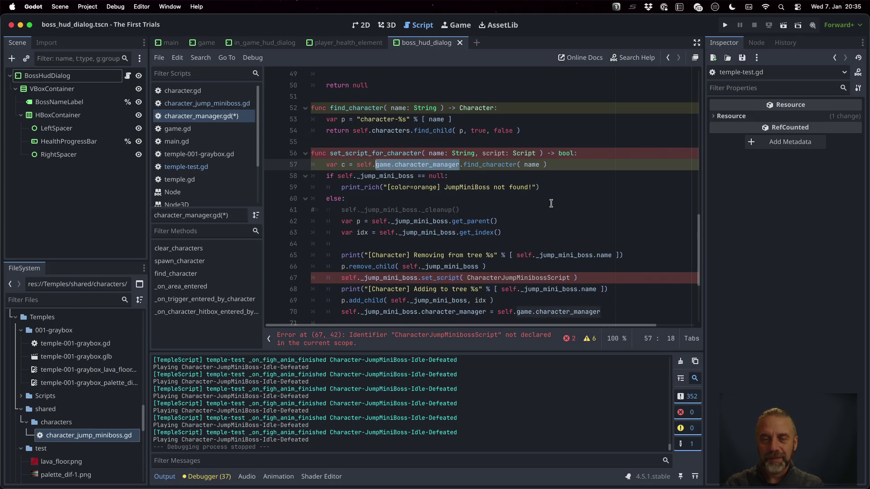
{"action": "key", "text": "BackSpace"}
{"action": "key", "text": "BackSpace"}
- Make the null check test c and print a generic '%s not found!' warning with name
{"action": "key", "text": "Down"}
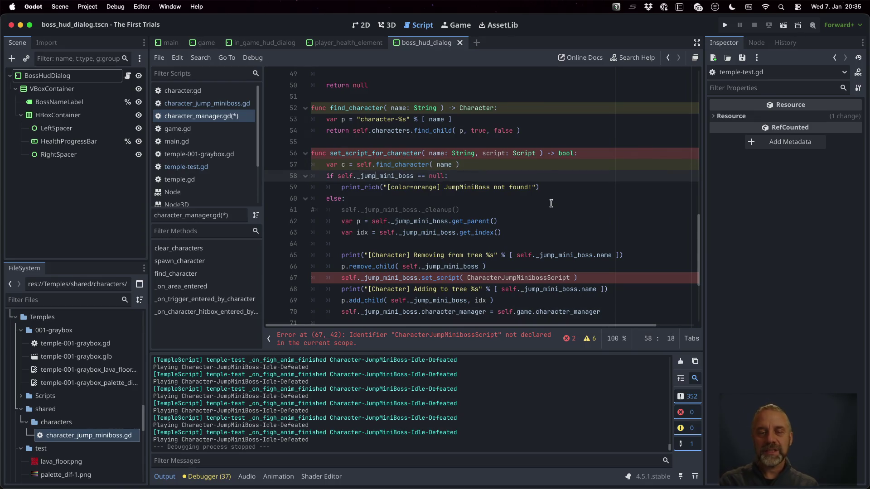
{"action": "key", "text": "shift+Left"}
{"action": "key", "text": "shift+Left"}
{"action": "key", "text": "shift+Left"}
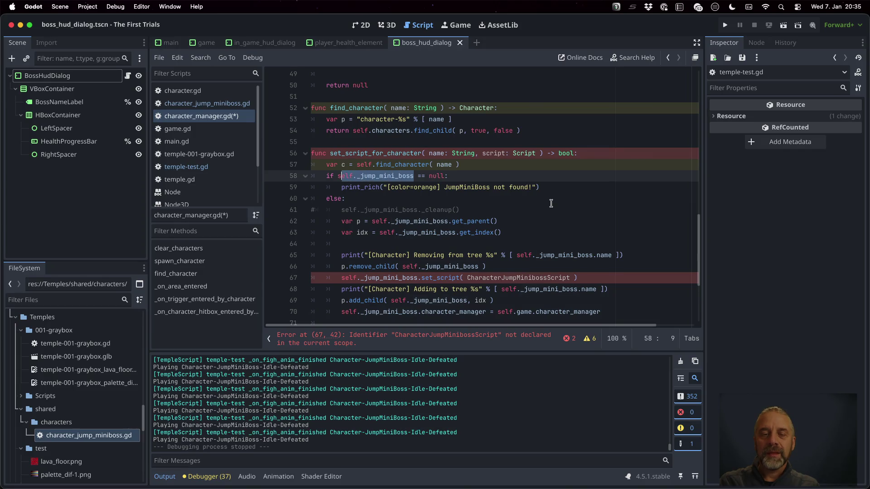
{"action": "type", "text": "c"}
{"action": "key", "text": "Up"}
{"action": "key", "text": "Escape"}
{"action": "key", "text": "Up"}
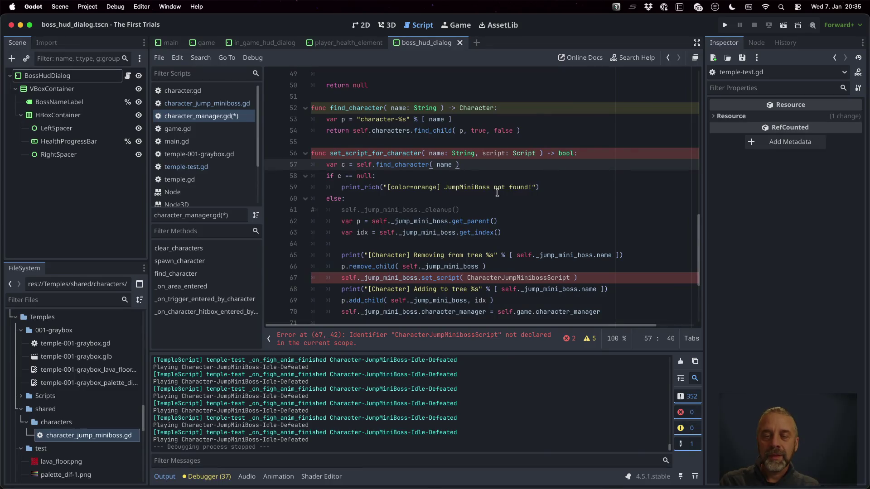
{"action": "double_click", "coordinate": [467, 186]}
{"action": "type", "text": "%s"}
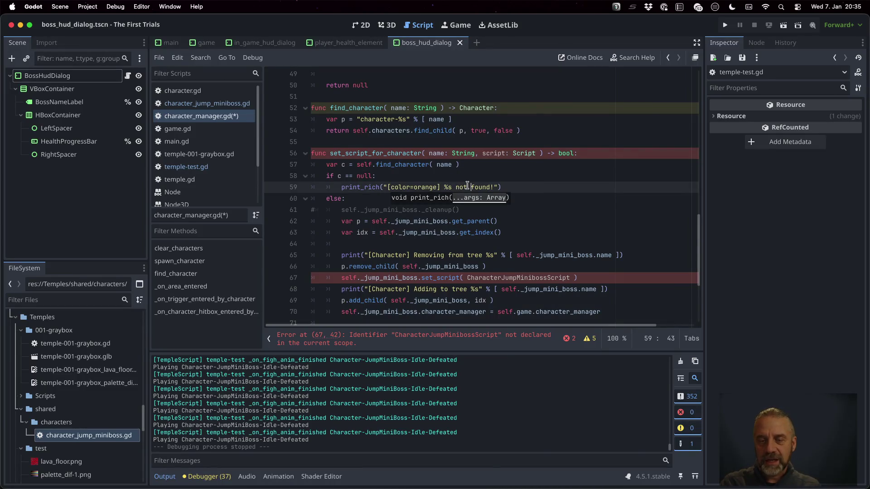
{"action": "key", "text": "Right"}
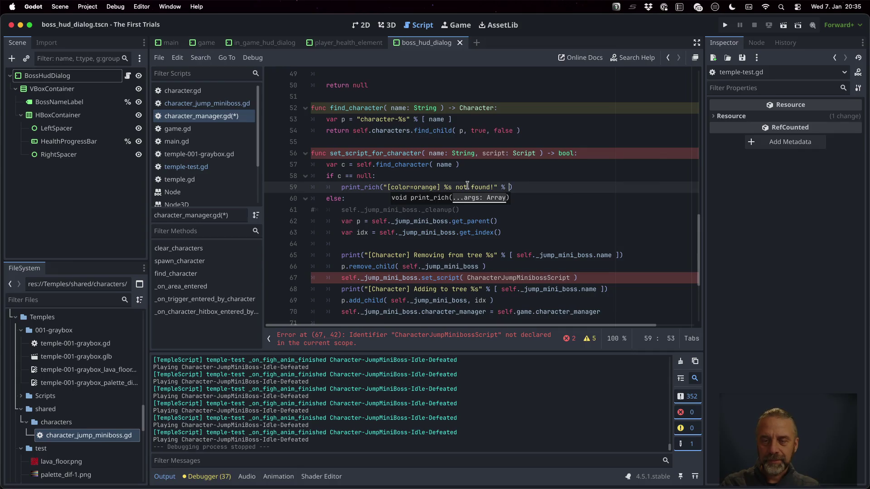
{"action": "type", "text": "name"}
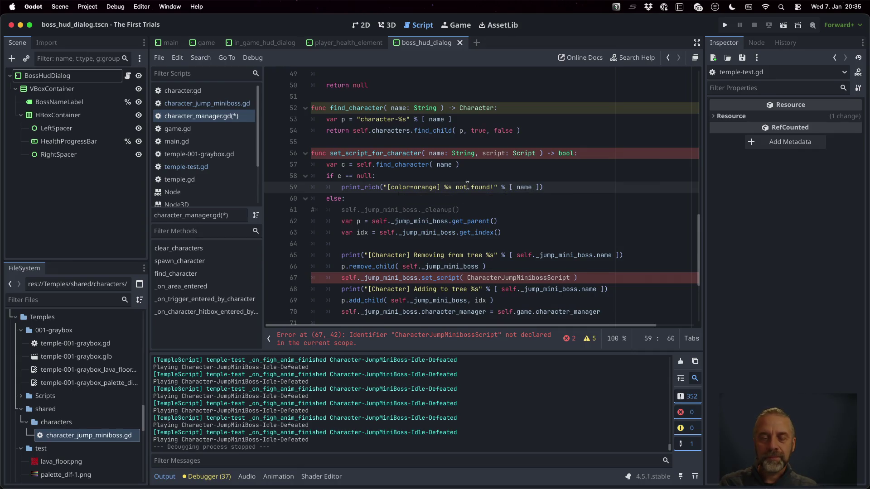
- Add return false after the not-found message and delete the commented-out cleanup call
{"action": "key", "text": "Return"}
{"action": "key", "text": "BackSpace"}
{"action": "key", "text": "BackSpace"}
{"action": "key", "text": "BackSpace"}
{"action": "type", "text": "rer"}
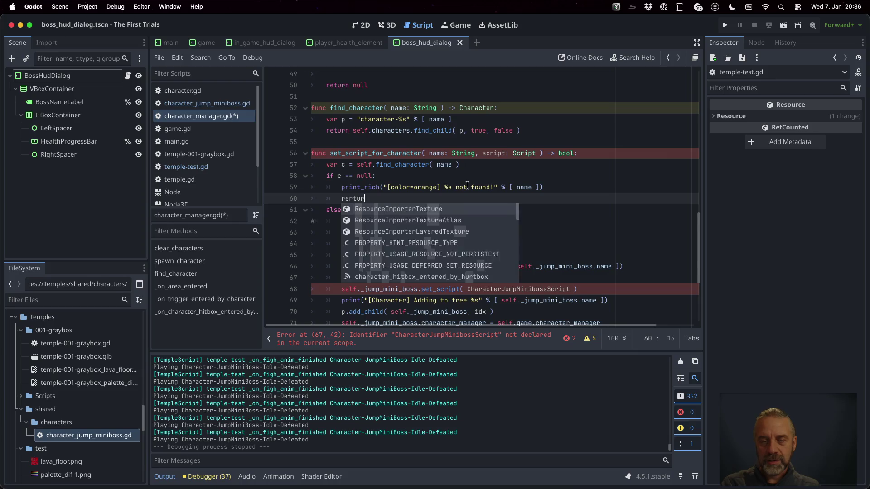
{"action": "type", "text": "turn fals"}
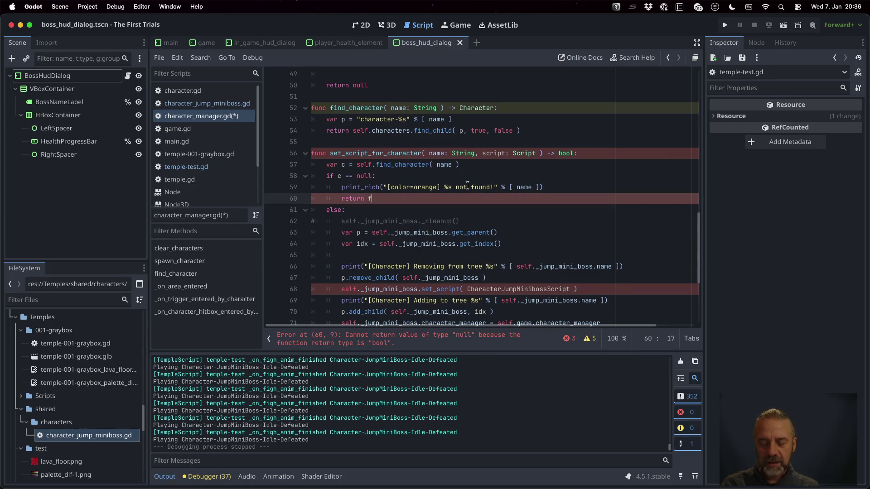
{"action": "type", "text": "e"}
{"action": "key", "text": "Down"}
{"action": "key", "text": "Down"}
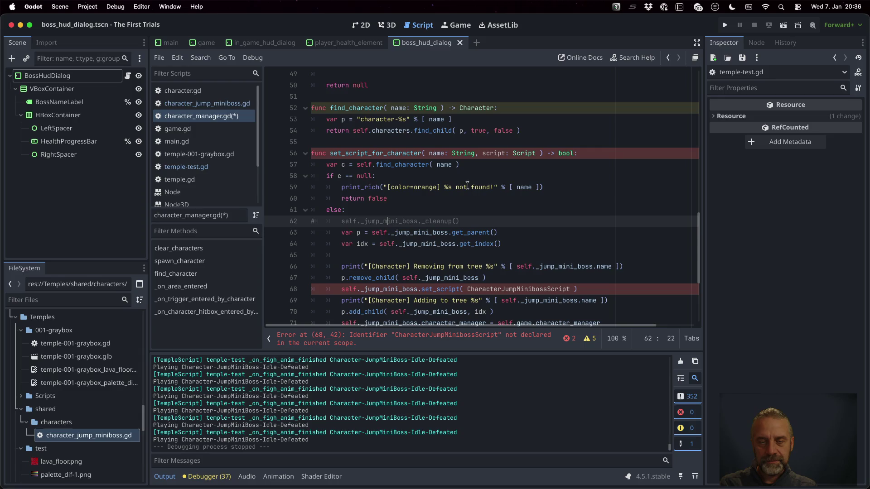
{"action": "key", "text": "shift+Down"}
{"action": "key", "text": "BackSpace"}
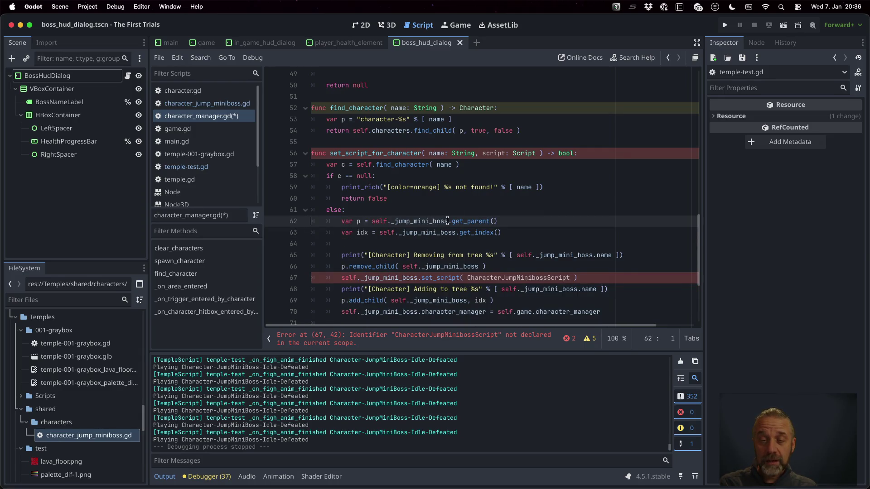
- Use c instead of self._jump_mini_boss on the get_parent, get_index and removing-print lines
{"action": "left_click_drag", "start_coordinate": [448, 222], "coordinate": [372, 222]}
{"action": "type", "text": "c"}
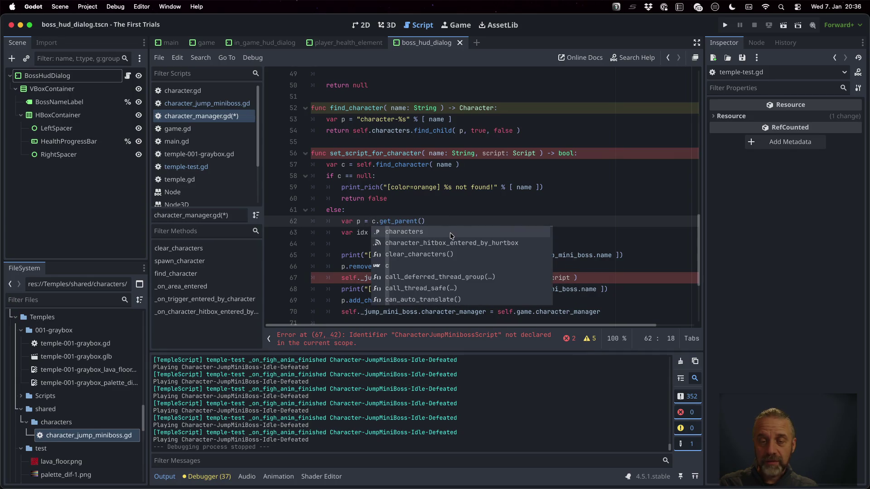
{"action": "key", "text": "Escape"}
{"action": "left_click_drag", "start_coordinate": [456, 233], "coordinate": [380, 233]}
{"action": "type", "text": "c.get_index("}
{"action": "scroll", "coordinate": [489, 229], "scroll_direction": "down", "scroll_amount": 1}
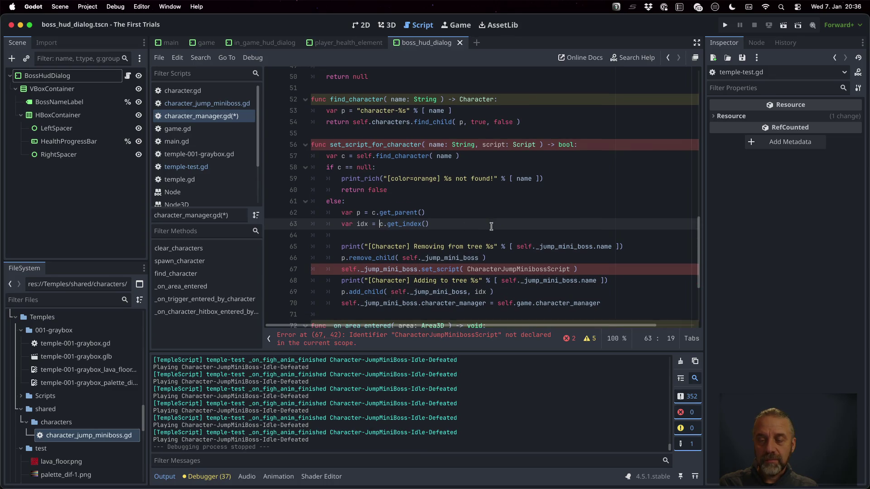
{"action": "left_click_drag", "start_coordinate": [517, 245], "coordinate": [592, 246]}
{"action": "type", "text": "c"}
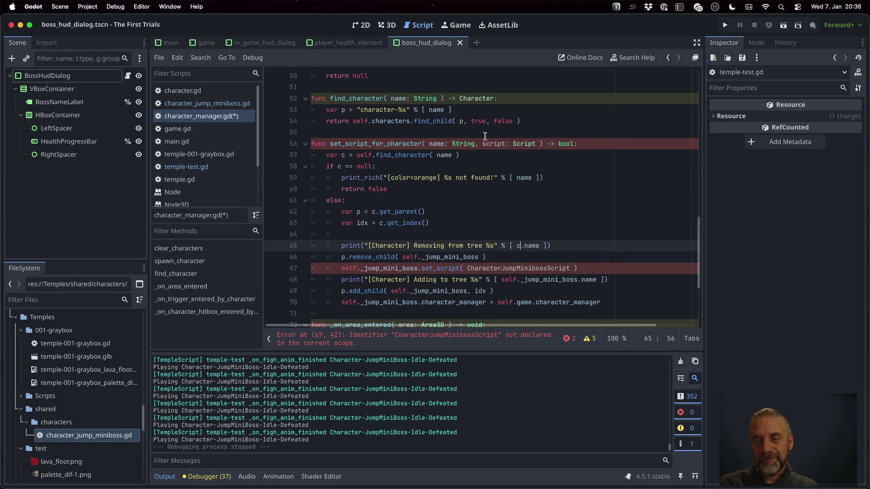
- Call remove_child and set_script on c, passing the script parameter instead of CharacterJumpMinibossScript
{"action": "double_click", "coordinate": [441, 144]}
{"action": "left_click", "coordinate": [537, 245]}
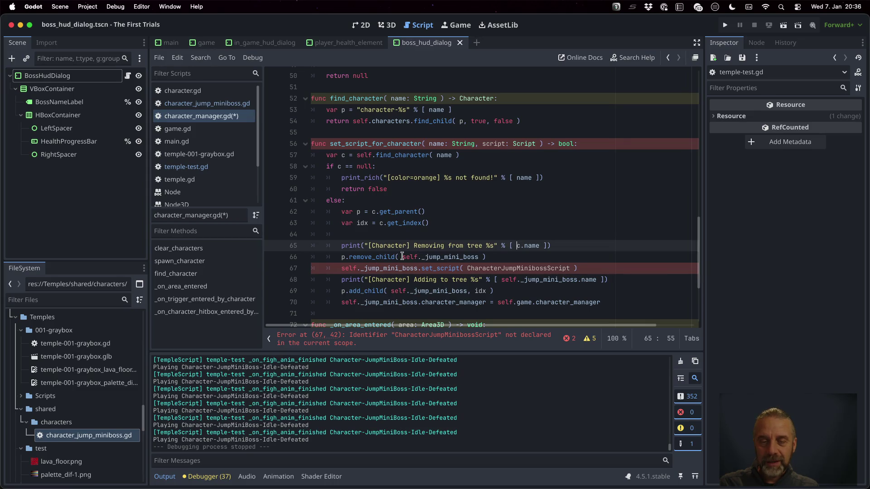
{"action": "left_click_drag", "start_coordinate": [402, 257], "coordinate": [481, 261]}
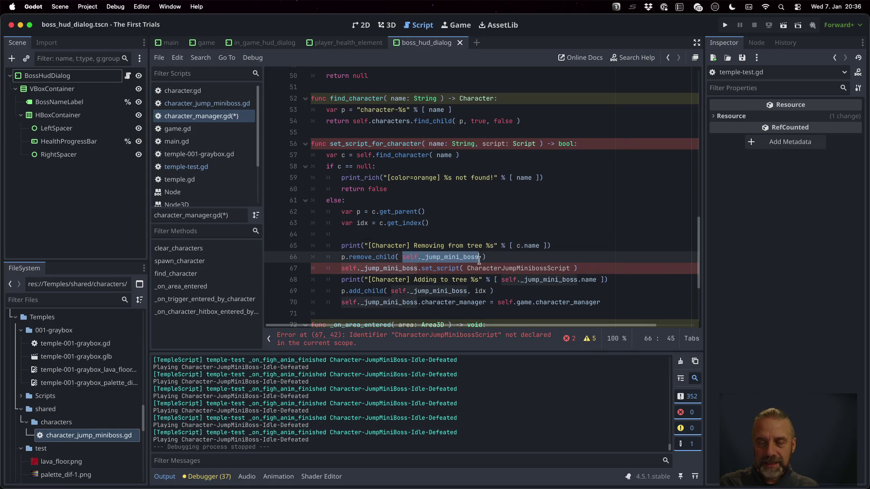
{"action": "type", "text": "child( c"}
{"action": "left_click", "coordinate": [419, 268]}
{"action": "left_click_drag", "start_coordinate": [419, 268], "coordinate": [341, 267]}
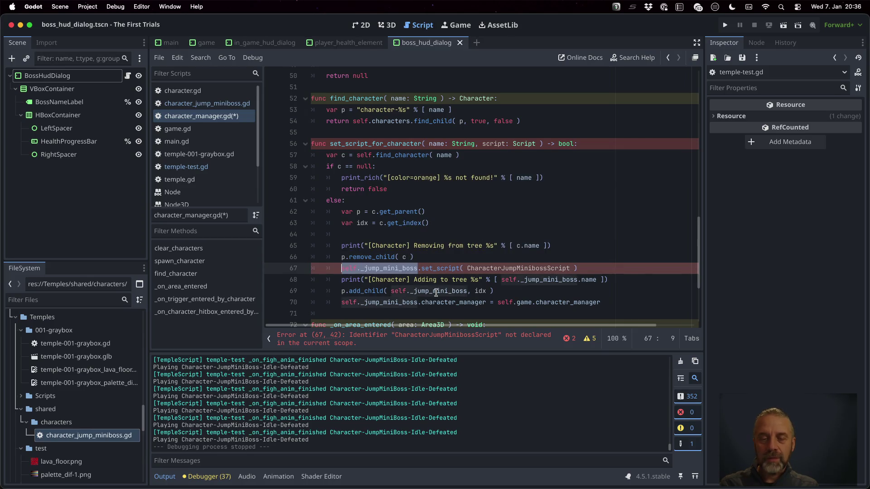
{"action": "type", "text": "c"}
{"action": "double_click", "coordinate": [494, 144]}
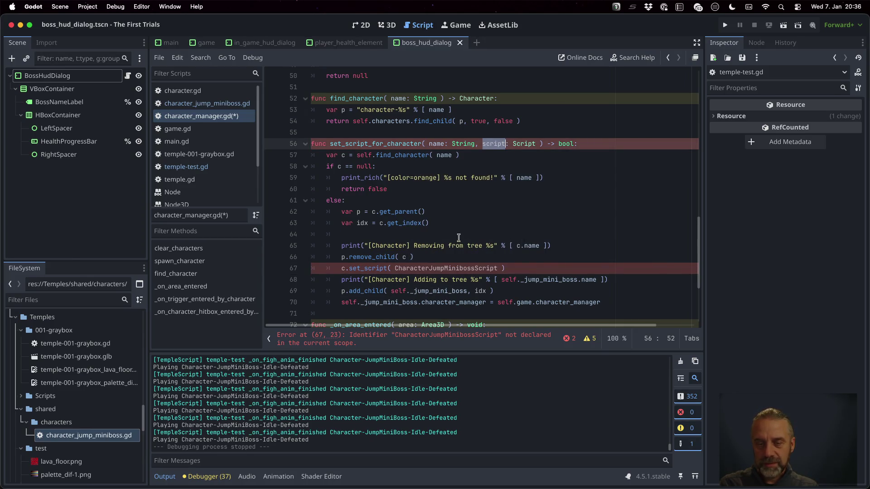
{"action": "key", "text": "ctrl+c"}
{"action": "double_click", "coordinate": [453, 268]}
{"action": "key", "text": "ctrl+v"}
- Use c in the adding print and the add_child call
{"action": "scroll", "coordinate": [506, 279], "scroll_direction": "up", "scroll_amount": 1}
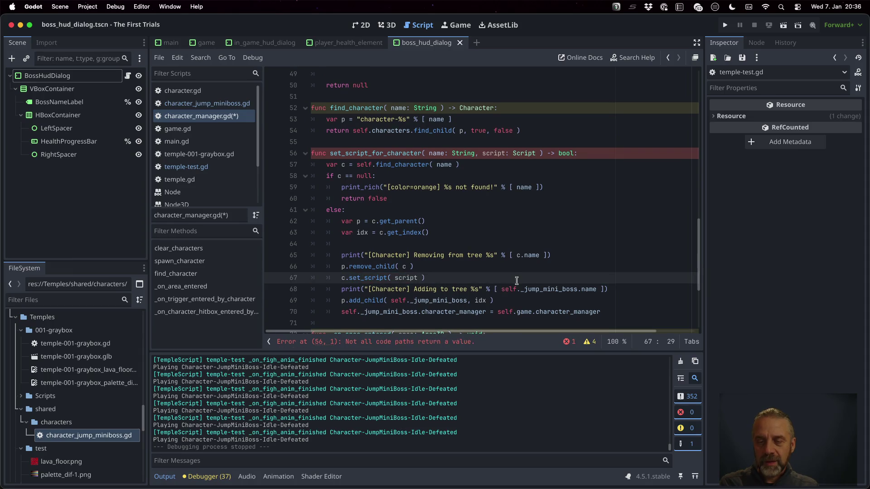
{"action": "left_click_drag", "start_coordinate": [501, 290], "coordinate": [578, 290]}
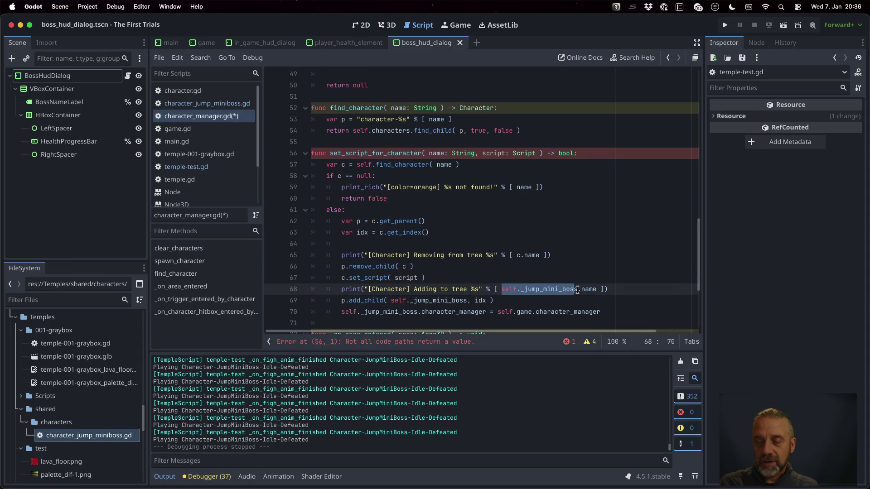
{"action": "type", "text": "c"}
{"action": "key", "text": "Escape"}
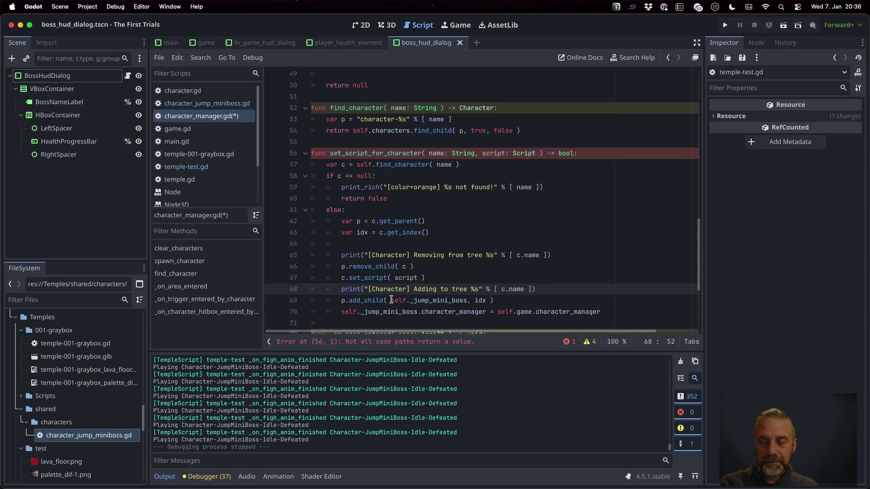
{"action": "left_click_drag", "start_coordinate": [391, 300], "coordinate": [469, 300]}
{"action": "type", "text": "c"}
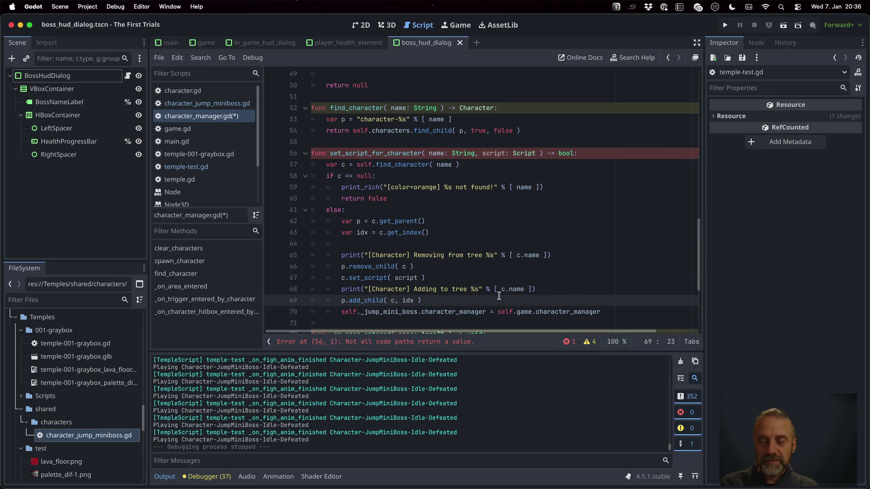
- Set c.character_manager to self, end with return true, and save character_manager.gd
{"action": "scroll", "coordinate": [451, 268], "scroll_direction": "down", "scroll_amount": 2}
{"action": "left_click", "coordinate": [421, 268]}
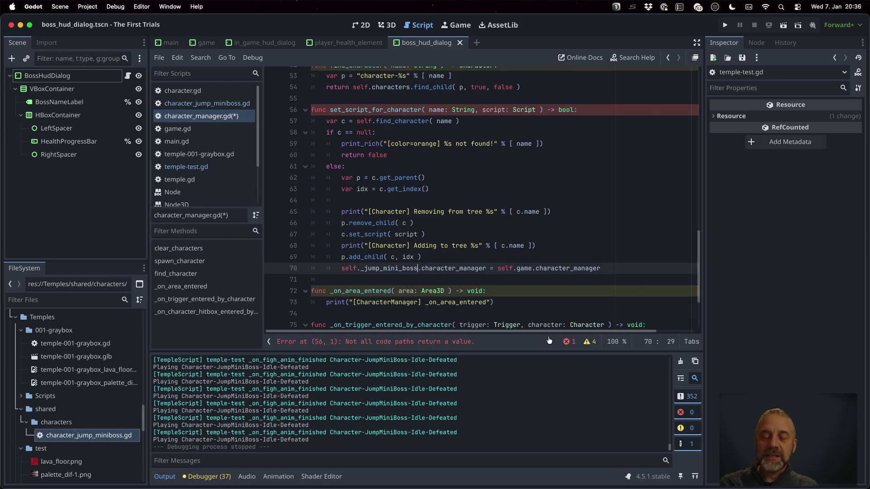
{"action": "key", "text": "shift+Home"}
{"action": "type", "text": "c"}
{"action": "key", "text": "Escape"}
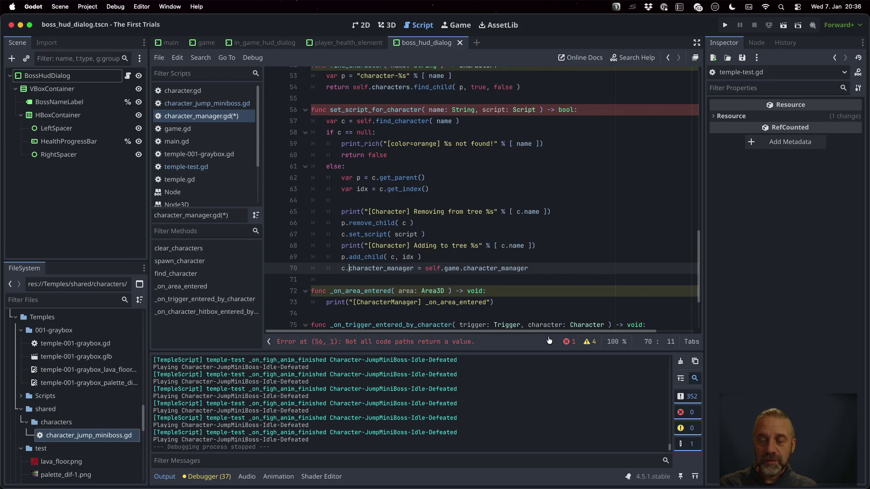
{"action": "key", "text": "shift+End"}
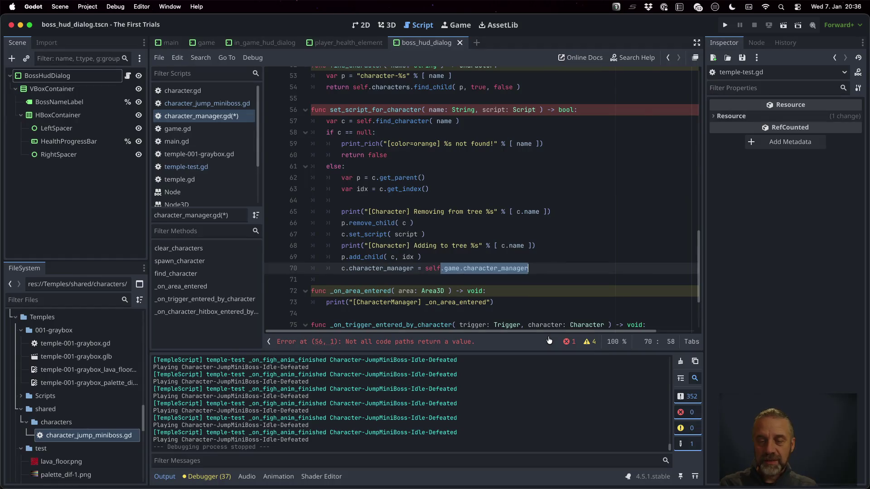
{"action": "key", "text": "Delete"}
{"action": "key", "text": "Return"}
{"action": "key", "text": "Return"}
{"action": "type", "text": "r"}
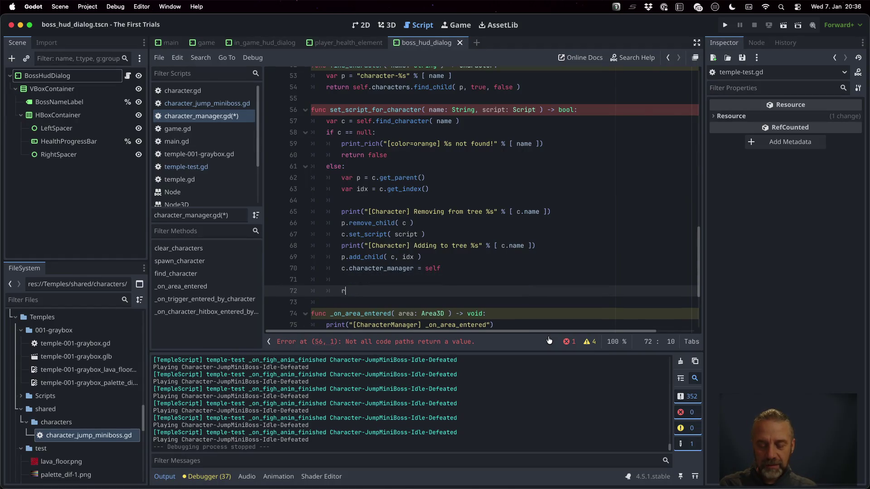
{"action": "type", "text": "eturn true"}
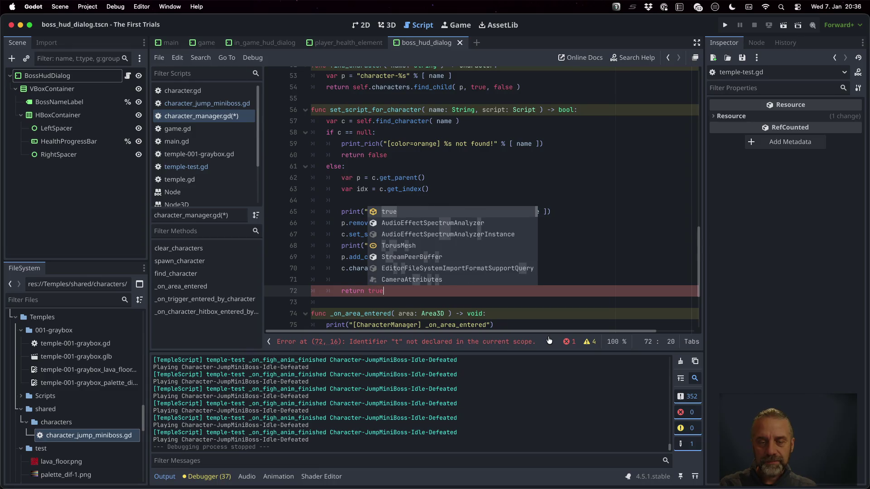
{"action": "key", "text": "Up"}
{"action": "key", "text": "Up"}
{"action": "key", "text": "Up"}
{"action": "key", "text": "Up"}
{"action": "key", "text": "End"}
{"action": "key", "text": "Return"}
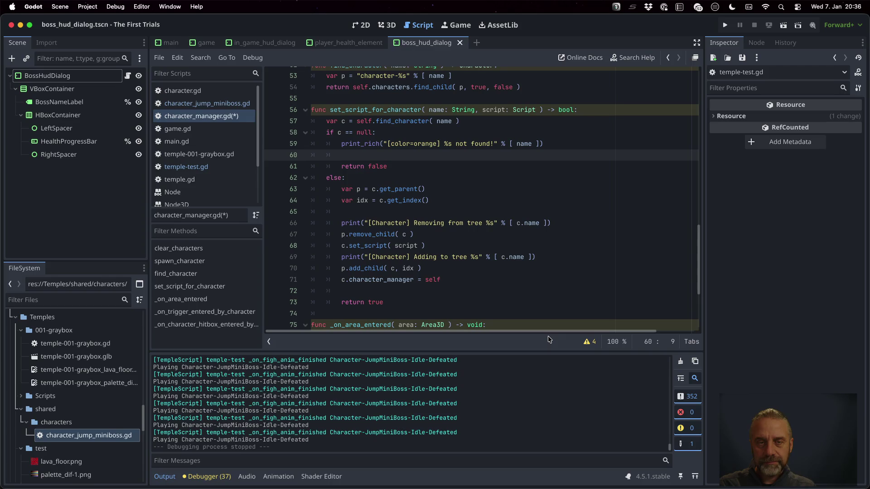
{"action": "key", "text": "ctrl+s"}
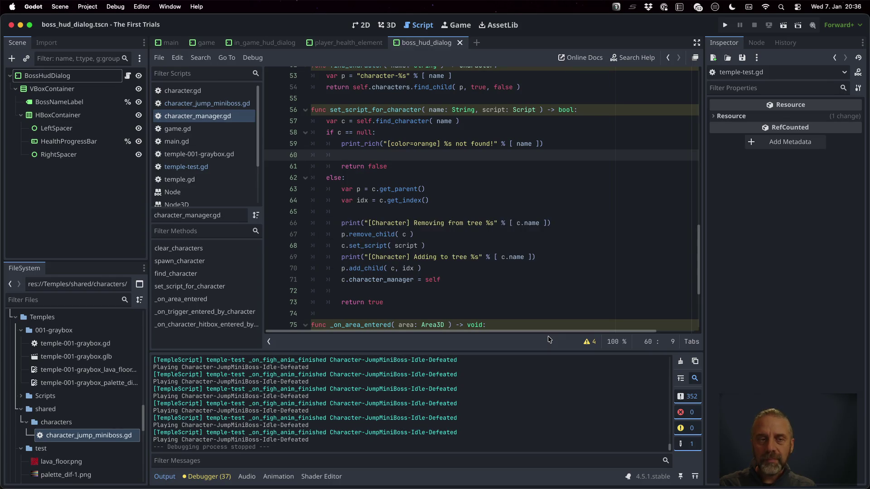
- In temple-test.gd, call set_script_for_character("JumpMiniBoss", CharacterJumpMinibossScript) after the find_character line
{"action": "left_click", "coordinate": [237, 167]}
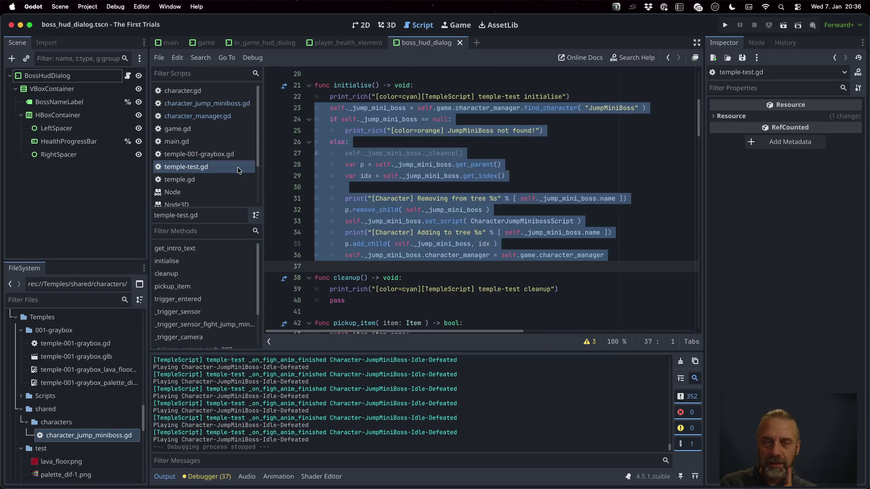
{"action": "left_click", "coordinate": [480, 121]}
{"action": "key", "text": "Up"}
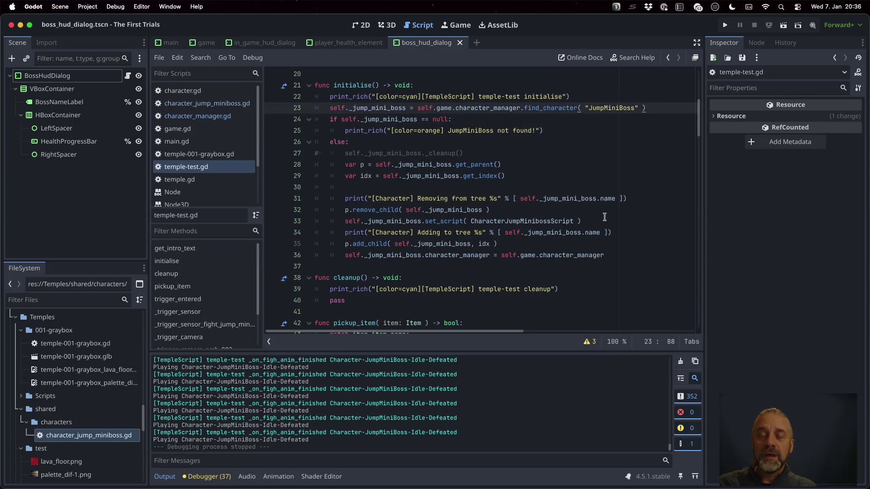
{"action": "key", "text": "Return"}
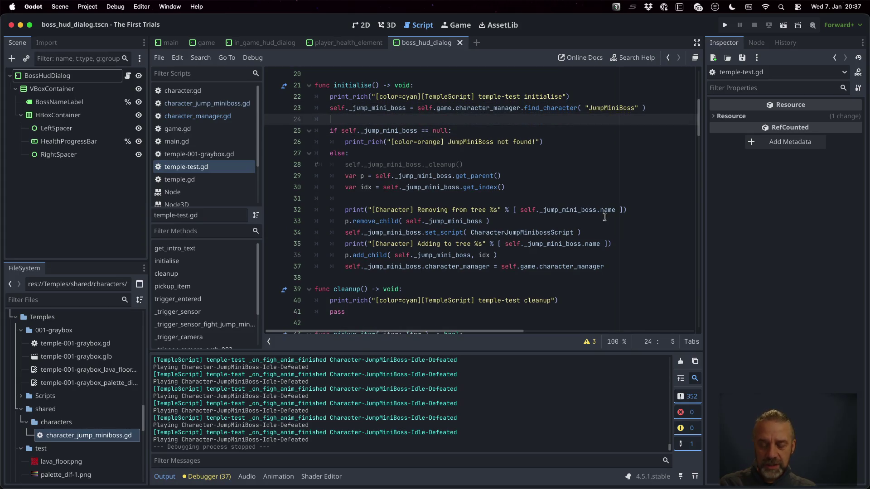
{"action": "type", "text": "self.game"}
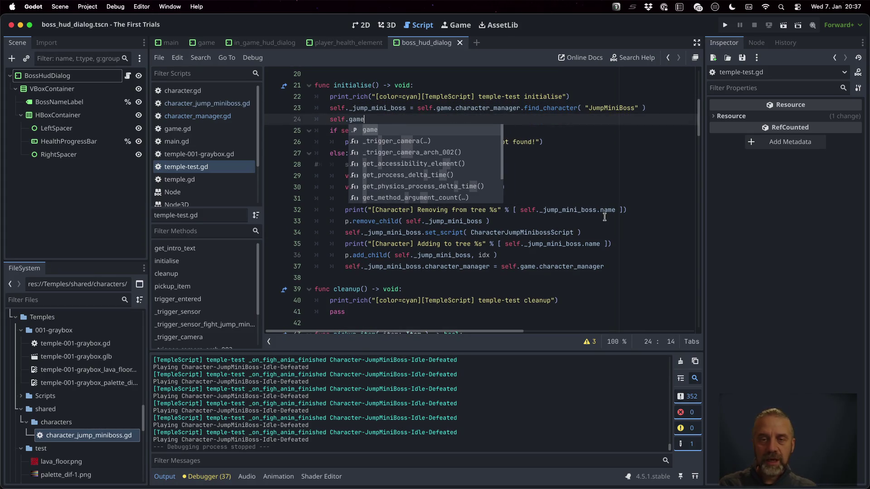
{"action": "type", "text": ".character_manager.set"}
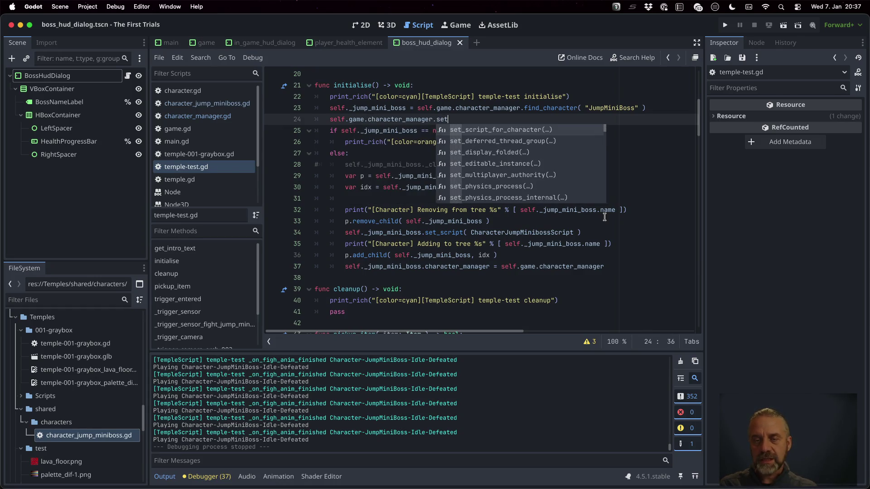
{"action": "key", "text": "Return"}
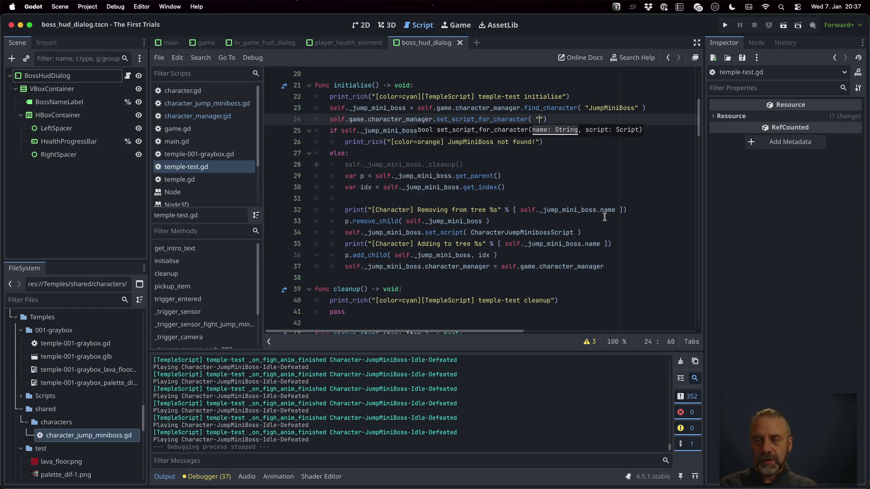
{"action": "type", "text": "JumpM"}
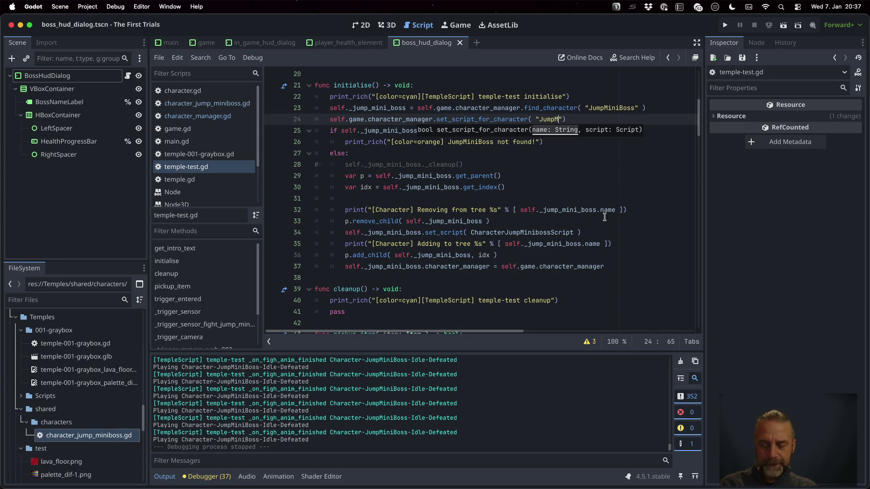
{"action": "type", "text": "iniBoss\""}
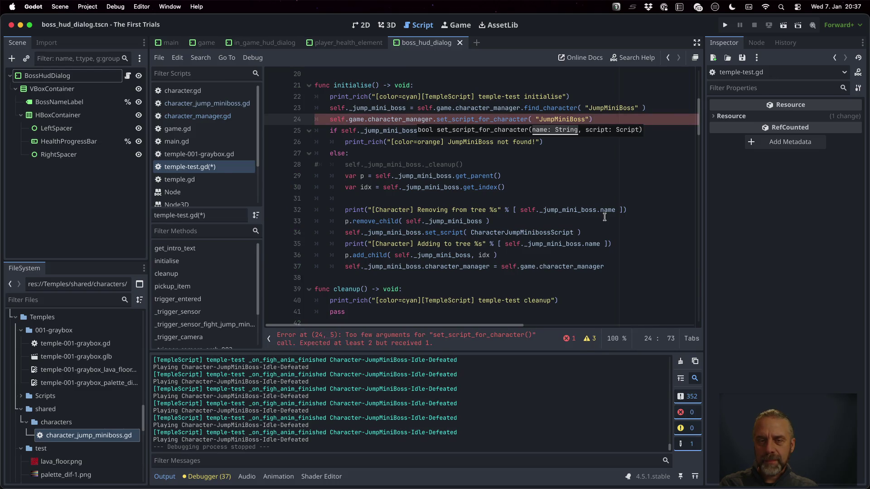
{"action": "type", "text": ", Cha"}
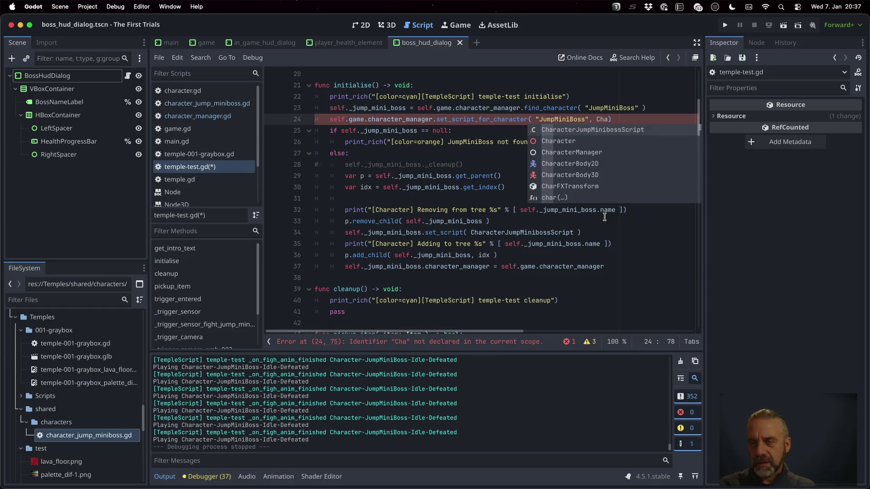
{"action": "type", "text": "CharacterJumpMinibossScript"}
{"action": "key", "text": "Return"}
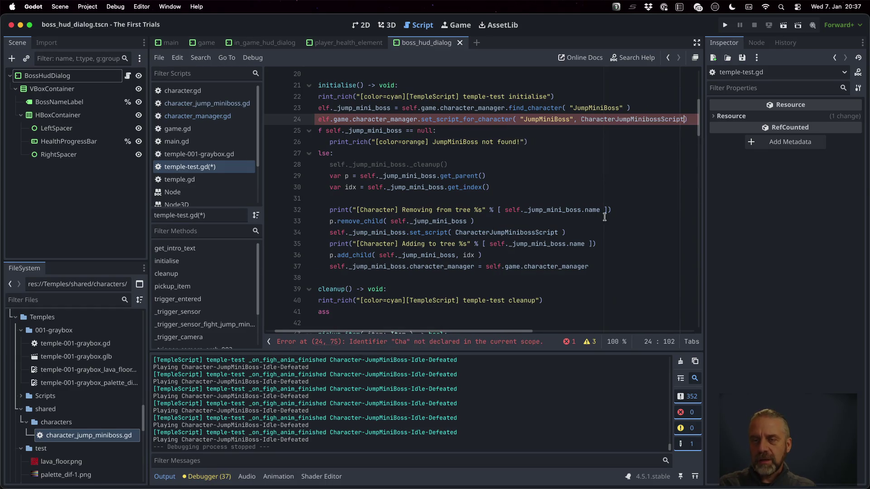
- Check CharacterJumpMinibossScript's definition, save, and return to character_manager.gd's new function
{"action": "left_click", "coordinate": [635, 119], "text": "super"}
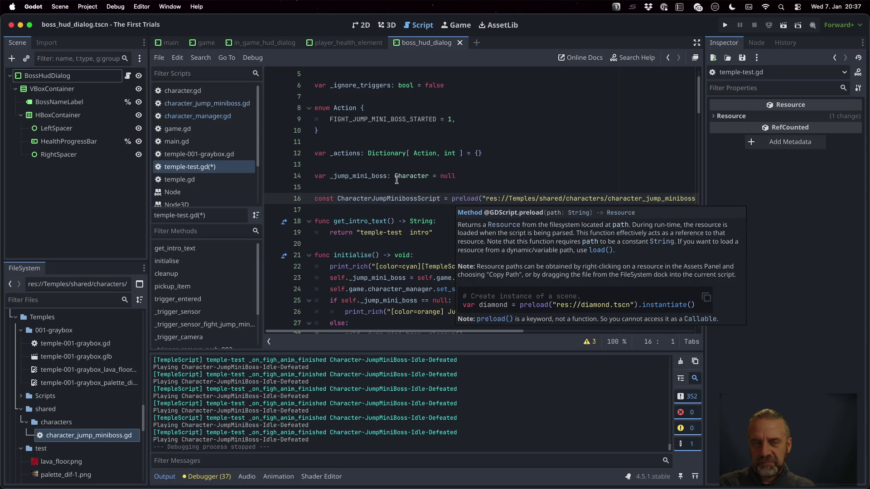
{"action": "key", "text": "super+s"}
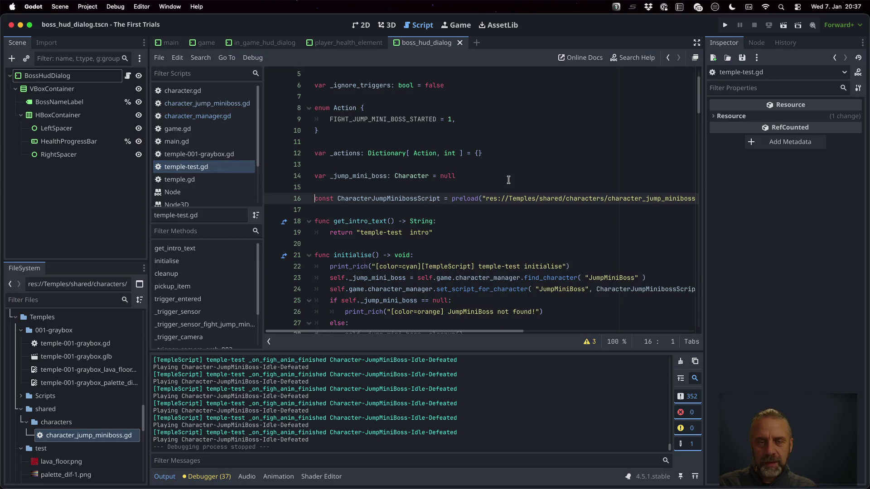
{"action": "scroll", "coordinate": [509, 180], "scroll_direction": "down", "scroll_amount": 5}
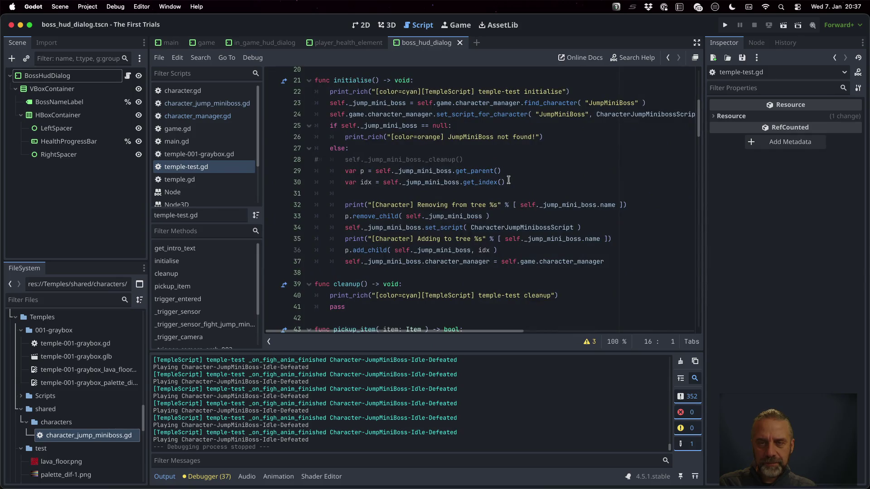
{"action": "left_click", "coordinate": [483, 103]}
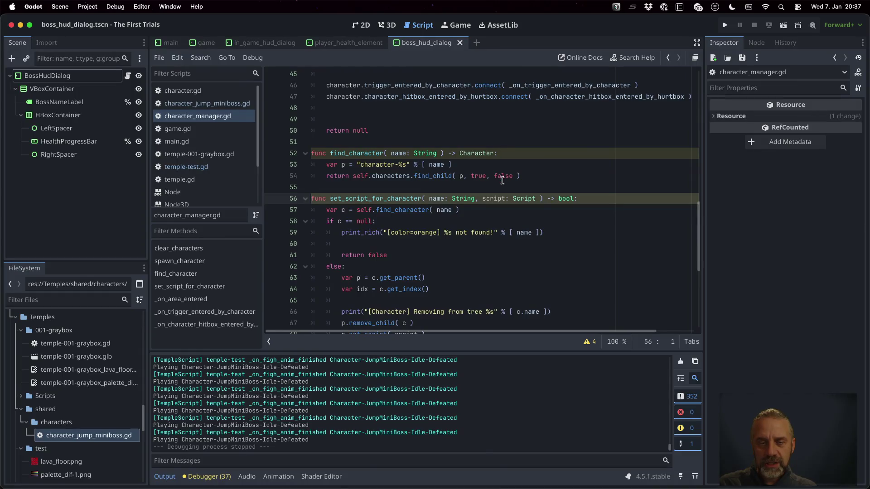
- Change the return type to Character, returning null when missing and c otherwise, then show temple-test.gd
{"action": "double_click", "coordinate": [565, 199]}
{"action": "type", "text": "Character"}
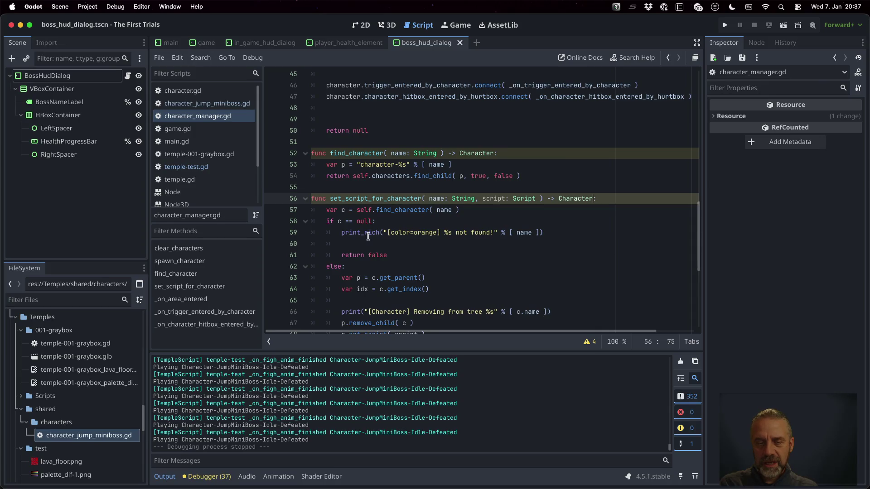
{"action": "double_click", "coordinate": [372, 255]}
{"action": "type", "text": "null"}
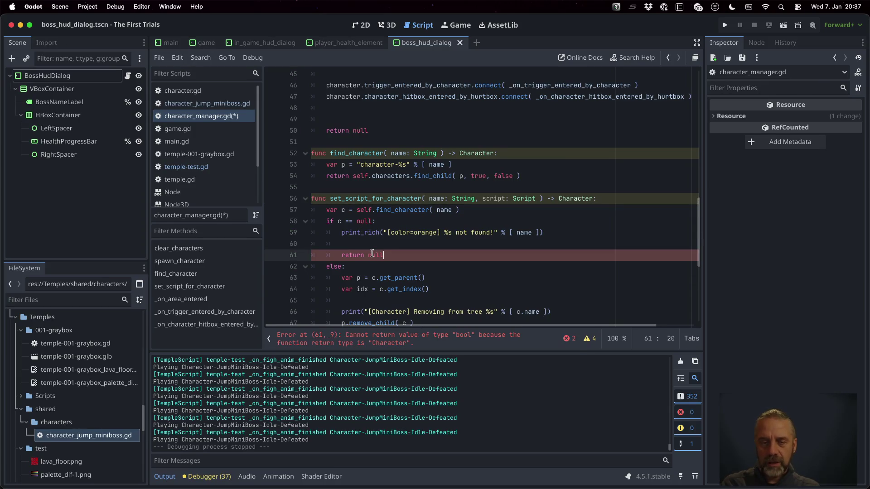
{"action": "scroll", "coordinate": [399, 267], "scroll_direction": "down", "scroll_amount": 3}
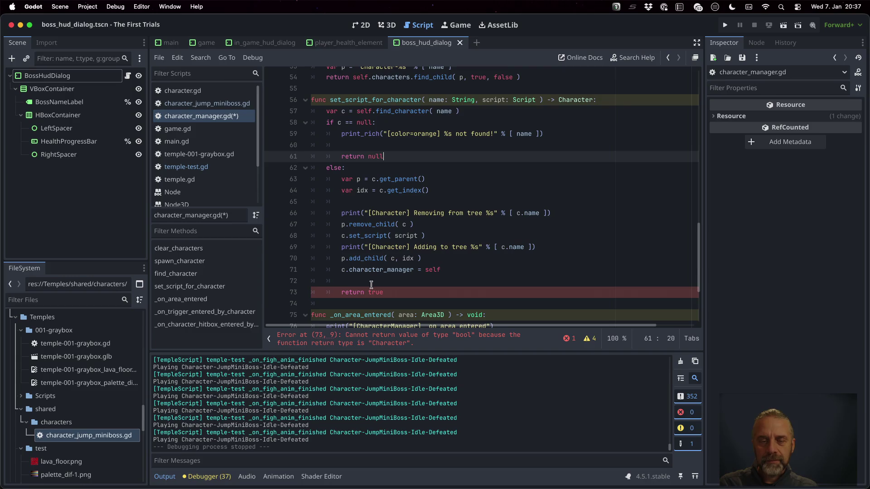
{"action": "double_click", "coordinate": [376, 292]}
{"action": "type", "text": "c"}
{"action": "key", "text": "Escape"}
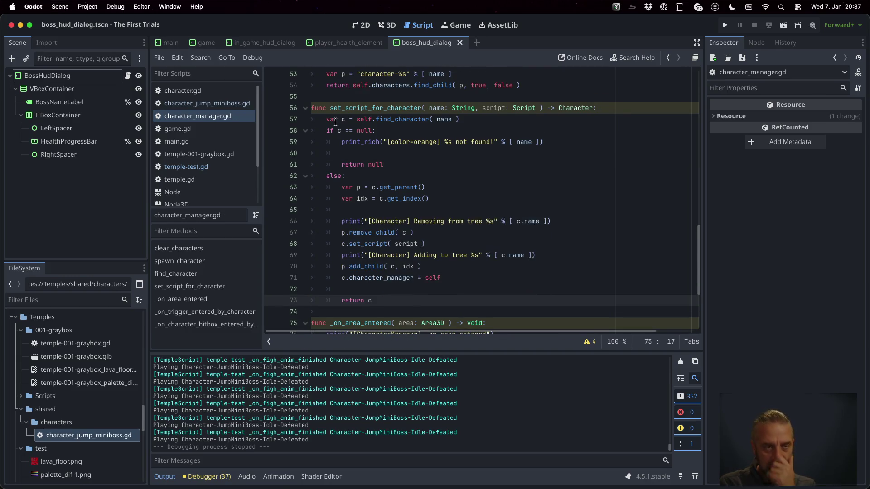
{"action": "left_click", "coordinate": [186, 167]}
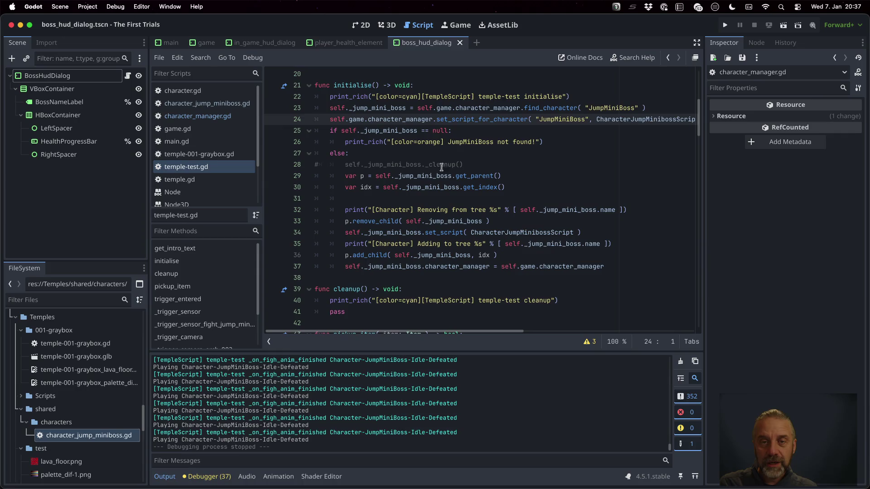
- Prefix line 24's set_script_for_character call with 'self._jump_mini_boss = '
{"action": "left_click", "coordinate": [416, 109]}
{"action": "key", "text": "shift+Home"}
{"action": "key", "text": "super+c"}
{"action": "key", "text": "Down"}
{"action": "key", "text": "Home"}
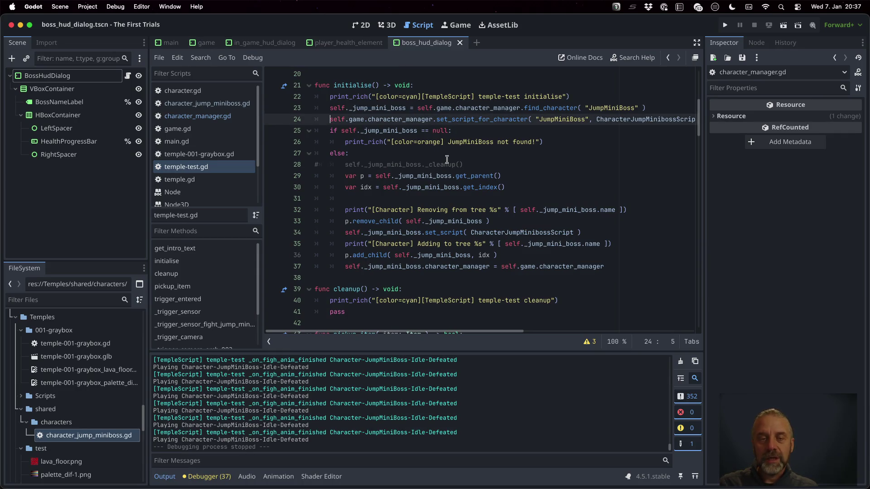
{"action": "key", "text": "super+v"}
- Comment out the find_character line, the not-found check and the else/parent/index lines
{"action": "key", "text": "Up"}
{"action": "key", "text": "Home"}
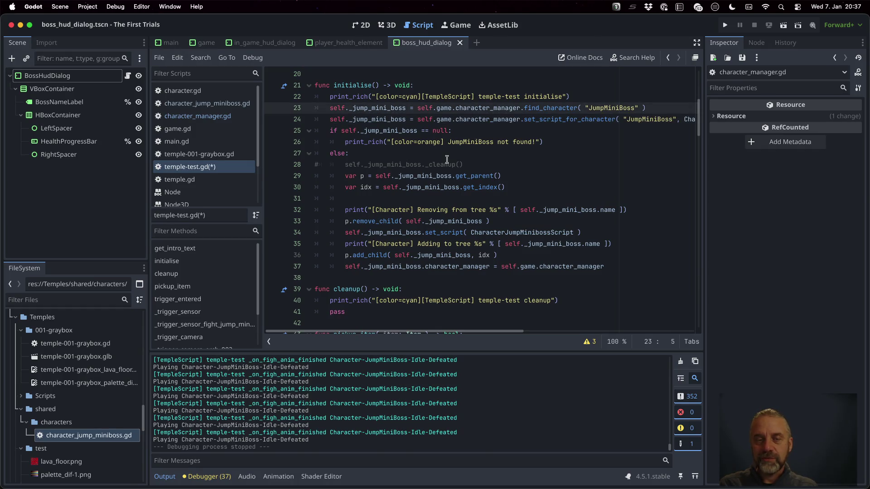
{"action": "key", "text": "super+k"}
{"action": "key", "text": "Down"}
{"action": "key", "text": "Down"}
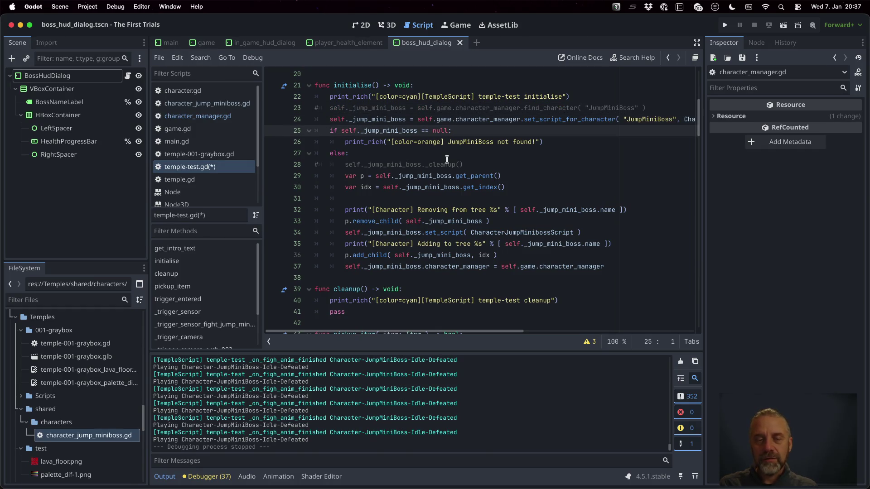
{"action": "key", "text": "super+k"}
{"action": "key", "text": "Down"}
{"action": "key", "text": "super+k"}
{"action": "key", "text": "Down"}
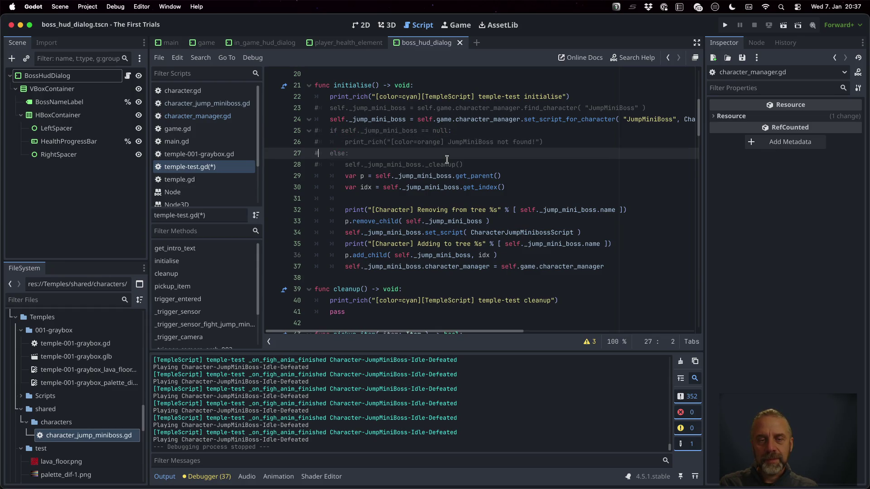
{"action": "key", "text": "Down"}
{"action": "key", "text": "Down"}
{"action": "key", "text": "super+k"}
{"action": "key", "text": "Down"}
{"action": "key", "text": "super+k"}
{"action": "key", "text": "Down"}
{"action": "key", "text": "super+k"}
{"action": "key", "text": "Down"}
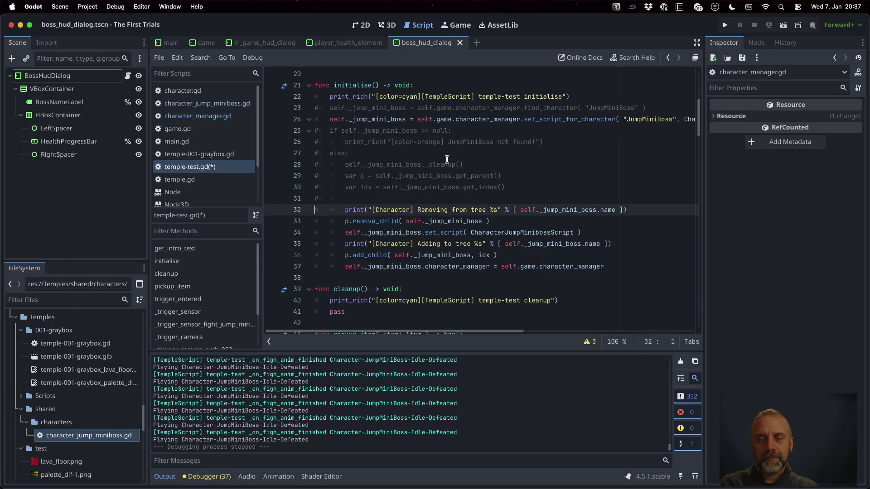
- Comment out the cleanup call and the remove/re-add lines, then save temple-test.gd
{"action": "key", "text": "Up"}
{"action": "key", "text": "Up"}
{"action": "key", "text": "Up"}
{"action": "key", "text": "Up"}
{"action": "key", "text": "super+k"}
{"action": "key", "text": "Down"}
{"action": "key", "text": "Down"}
{"action": "key", "text": "Down"}
{"action": "key", "text": "super+k"}
{"action": "key", "text": "Down"}
{"action": "key", "text": "super+k"}
{"action": "key", "text": "Down"}
{"action": "key", "text": "super+k"}
{"action": "key", "text": "Down"}
{"action": "key", "text": "super+k"}
{"action": "key", "text": "Down"}
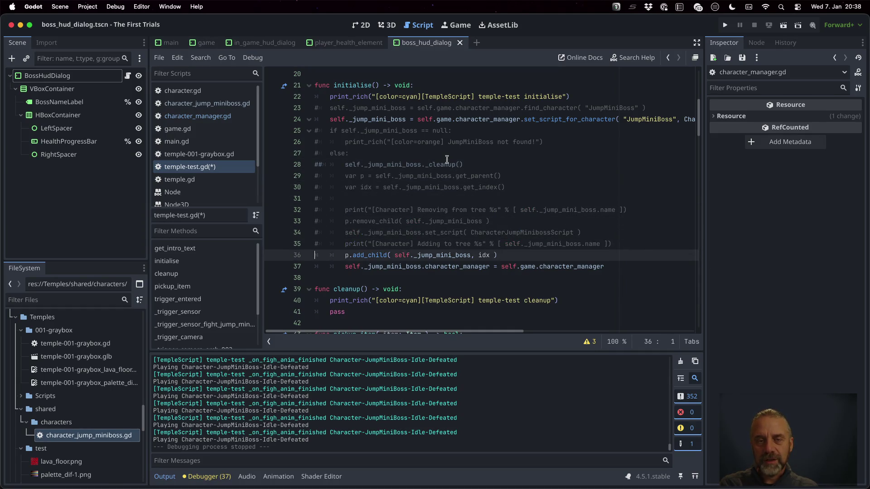
{"action": "key", "text": "super+k"}
{"action": "key", "text": "Down"}
{"action": "key", "text": "super+k"}
{"action": "key", "text": "Down"}
{"action": "key", "text": "super+s"}
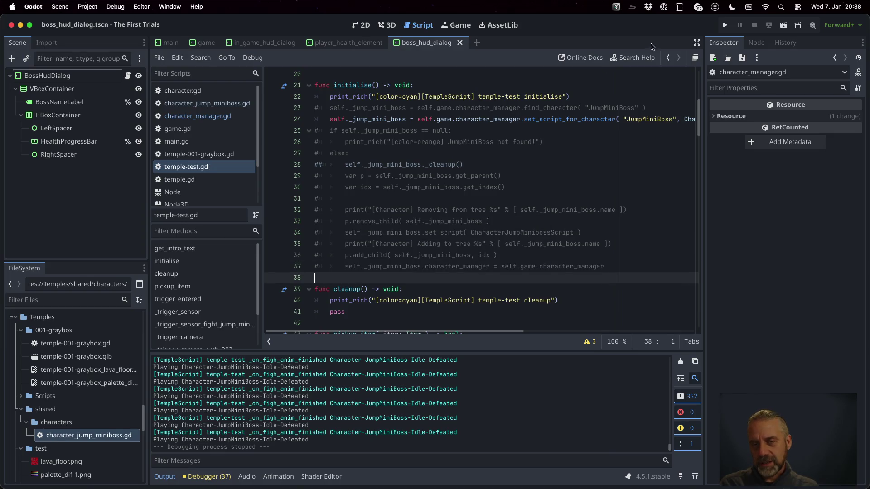
{"action": "left_click", "coordinate": [725, 25]}
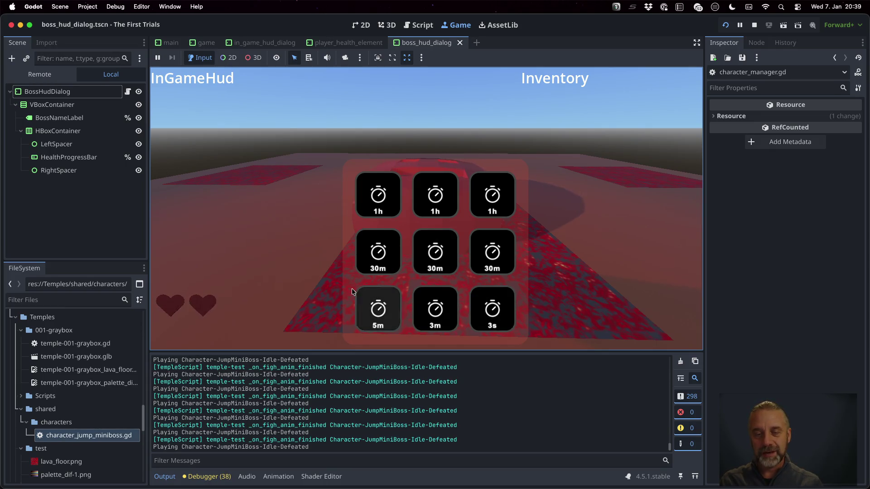
{"action": "left_click", "coordinate": [374, 303]}
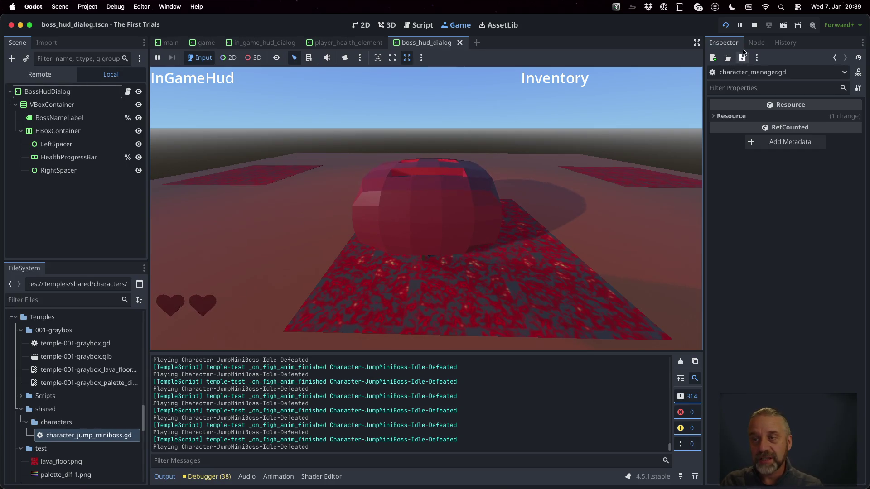
{"action": "left_click", "coordinate": [754, 25]}
{"action": "left_click", "coordinate": [409, 188]}
- Delete the commented-out find_character and swap lines 23 and 25–37 from initialise
{"action": "left_click", "coordinate": [425, 131]}
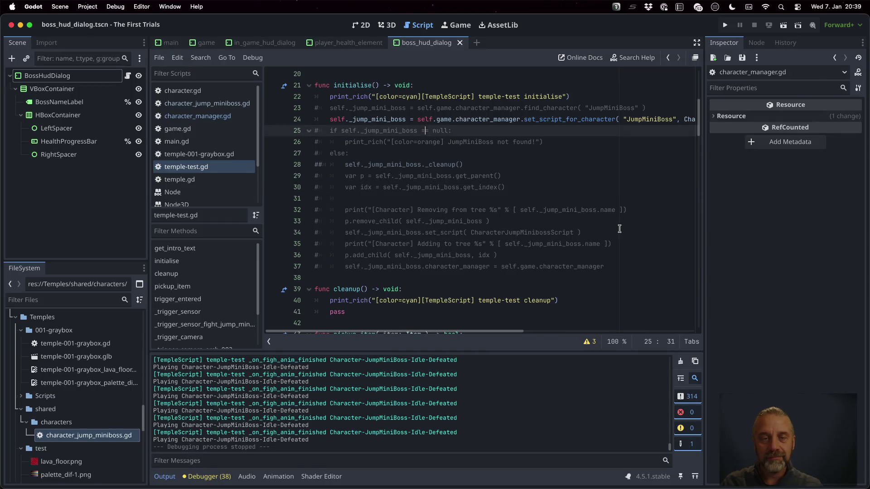
{"action": "key", "text": "shift+Down"}
{"action": "key", "text": "shift+Down"}
{"action": "key", "text": "shift+Down"}
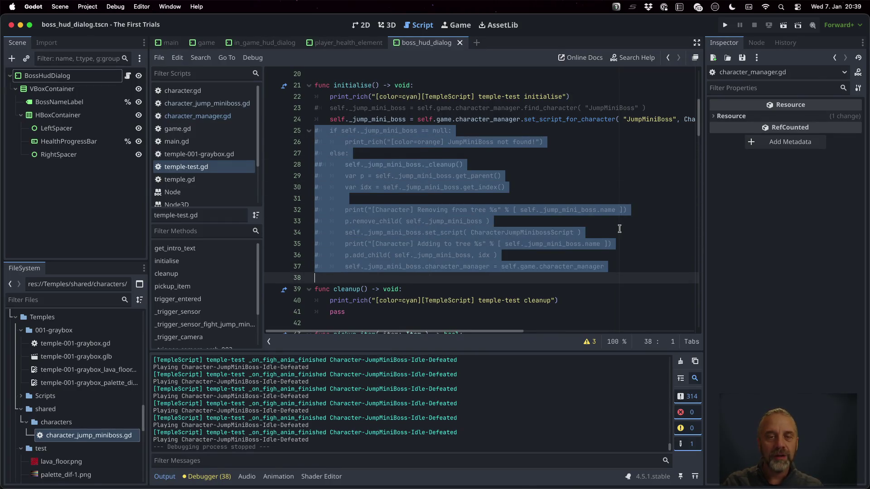
{"action": "key", "text": "Delete"}
{"action": "key", "text": "Up"}
{"action": "key", "text": "Up"}
{"action": "key", "text": "Up"}
{"action": "key", "text": "Down"}
{"action": "key", "text": "shift+Down"}
{"action": "key", "text": "Delete"}
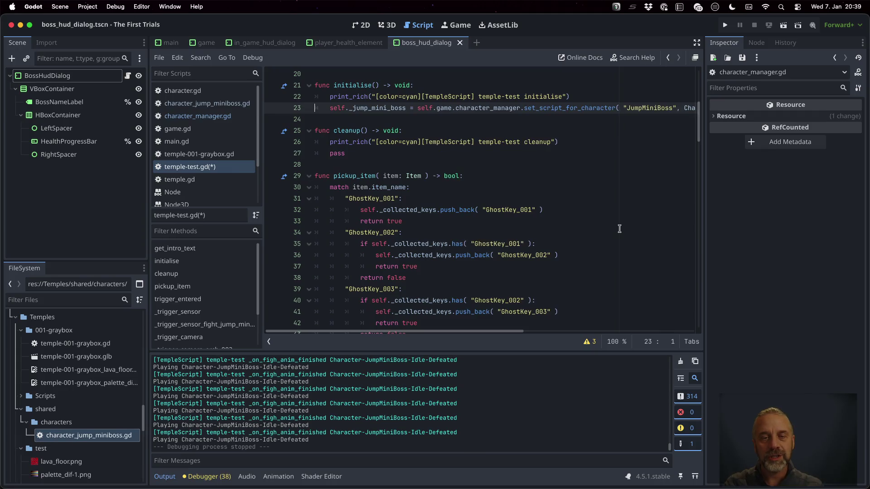
- Scroll down to on_player_trigger_key_entered, then show all open windows with Mission Control
{"action": "scroll", "coordinate": [540, 200], "scroll_direction": "down", "scroll_amount": 20}
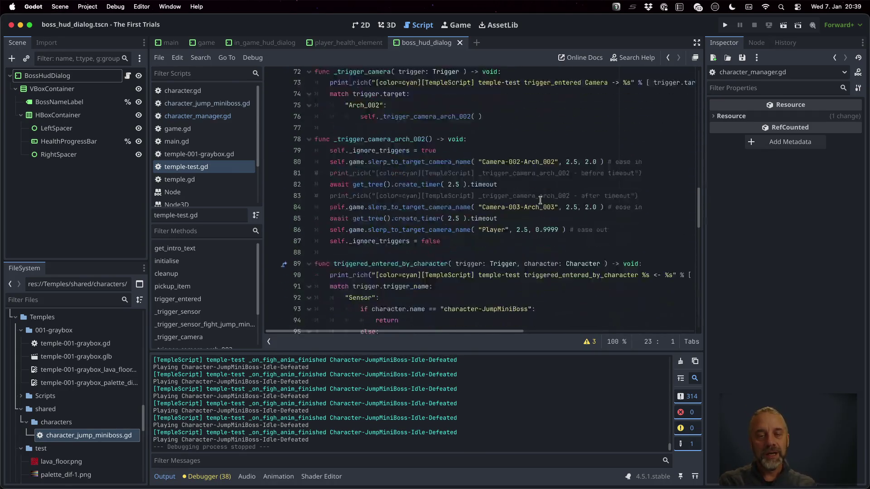
{"action": "scroll", "coordinate": [541, 200], "scroll_direction": "down", "scroll_amount": 3}
{"action": "left_click", "coordinate": [540, 201]}
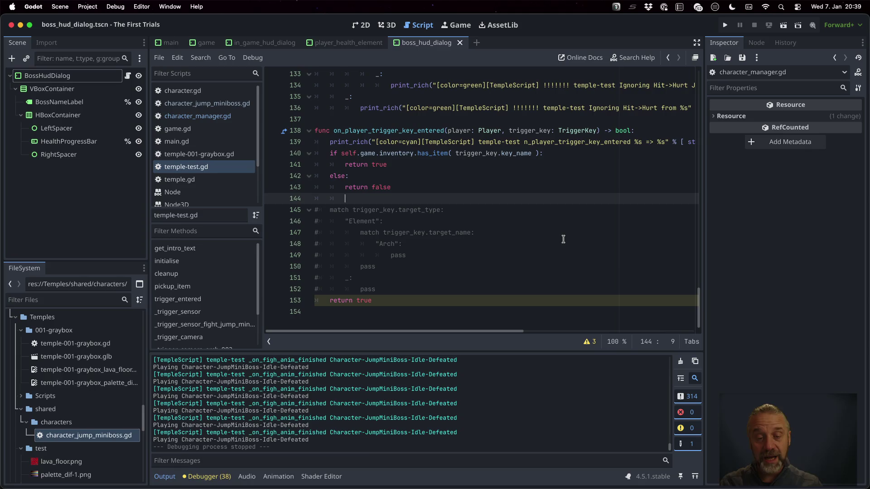
{"action": "key", "text": "ctrl+Up"}
- Add an E12 – 2026-01-07 Done heading in TODO.md and correct E11's year to 2026
{"action": "left_click", "coordinate": [281, 344]}
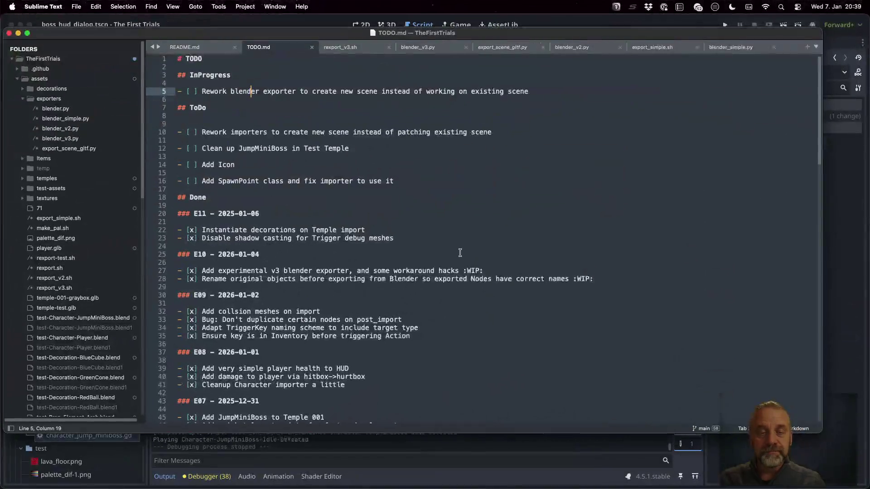
{"action": "key", "text": "Up"}
{"action": "key", "text": "Up"}
{"action": "key", "text": "Up"}
{"action": "key", "text": "Return"}
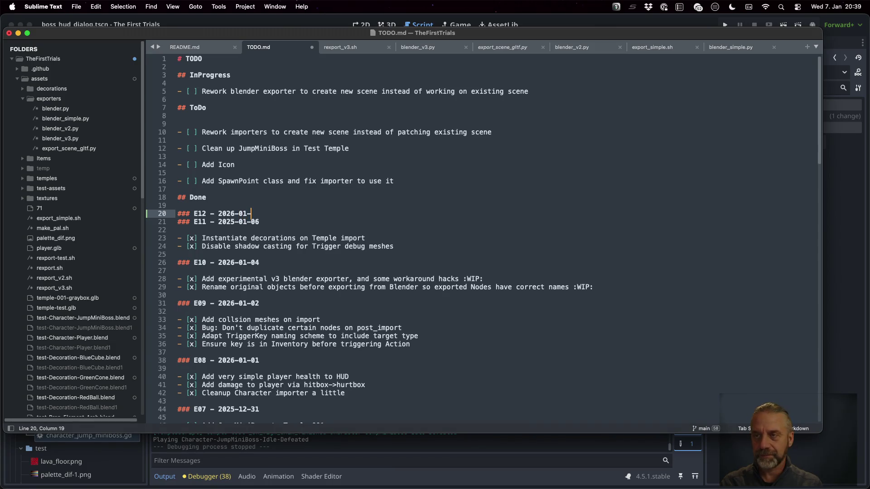
{"action": "left_click", "coordinate": [256, 221]}
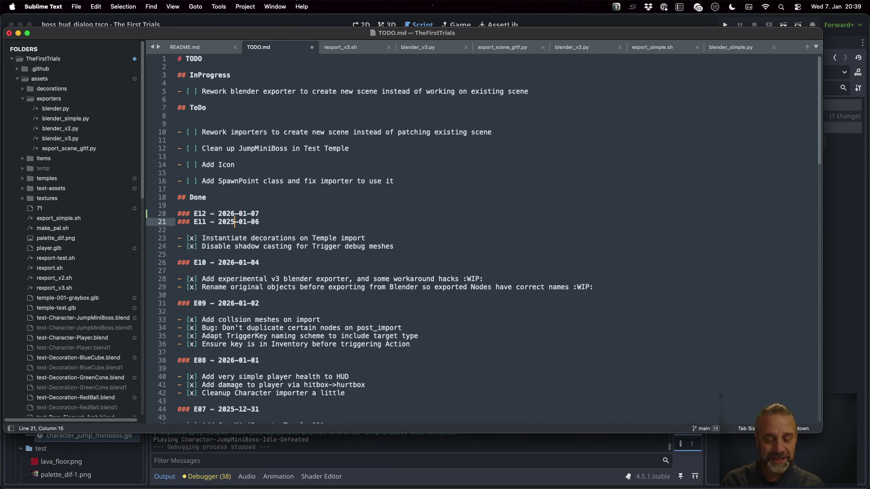
{"action": "key", "text": "BackSpace"}
{"action": "type", "text": "6"}
- Add the checked 'Extract JumpMiniBoss fight logic' entry under E12, space it out, and save TODO.md
{"action": "key", "text": "super+Left"}
{"action": "key", "text": "Return"}
{"action": "key", "text": "Up"}
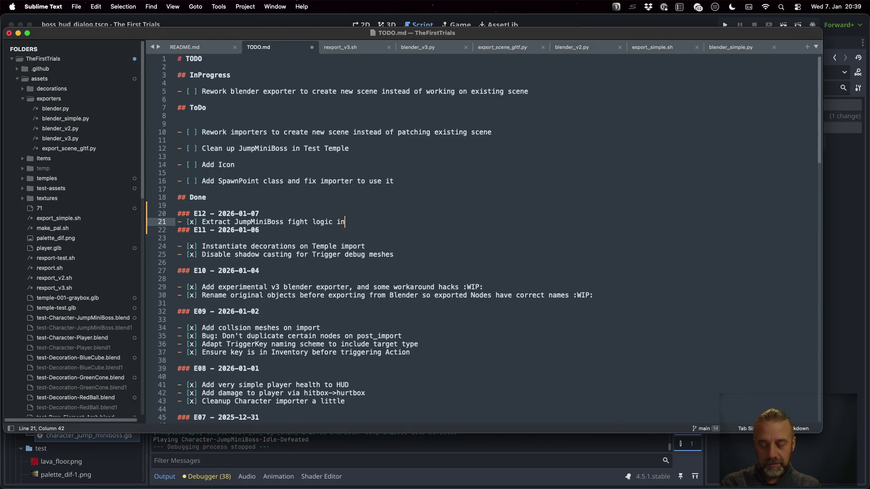
{"action": "key", "text": "Return"}
{"action": "key", "text": "Up"}
{"action": "key", "text": "Return"}
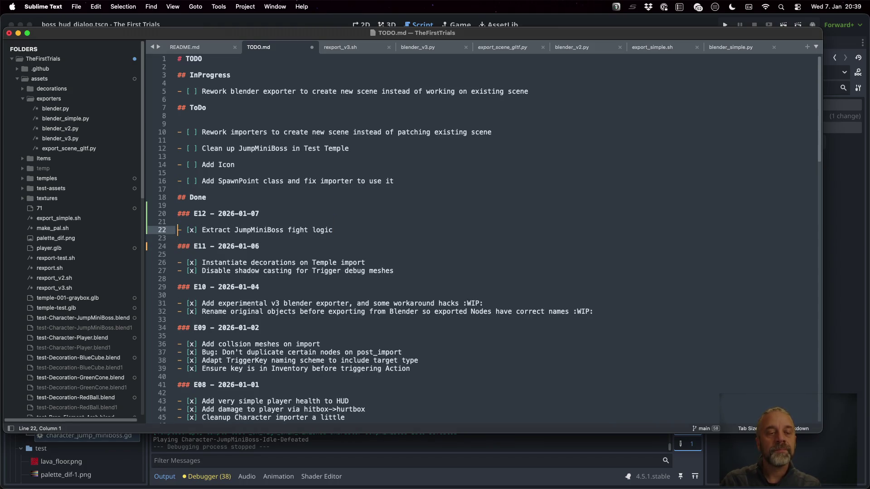
{"action": "key", "text": "super+s"}
- In Sublime Merge, dismiss the update notice and enter the message '[25E12] : Extract JumpMiniBoss logic.'
{"action": "key", "text": "super+Tab"}
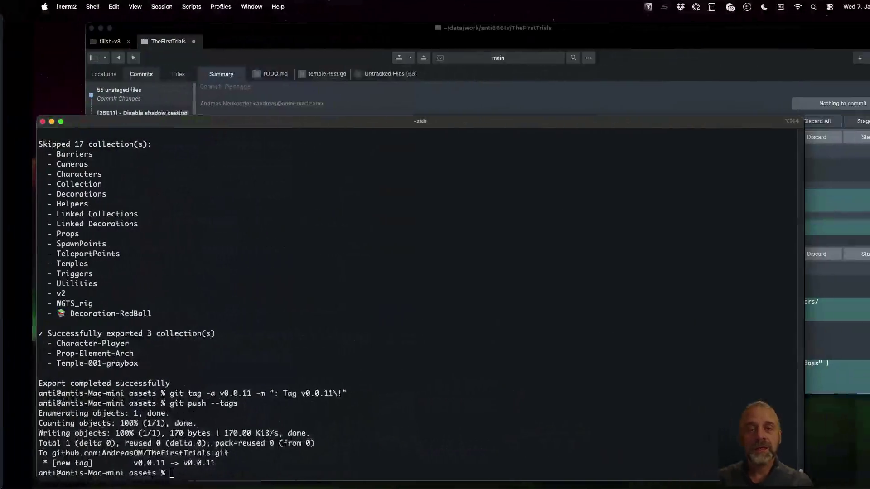
{"action": "left_click", "coordinate": [285, 31]}
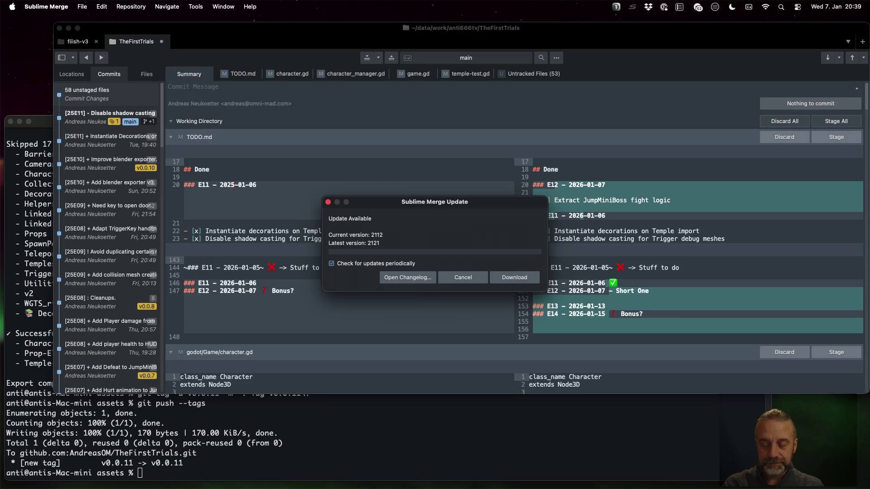
{"action": "key", "text": "Escape"}
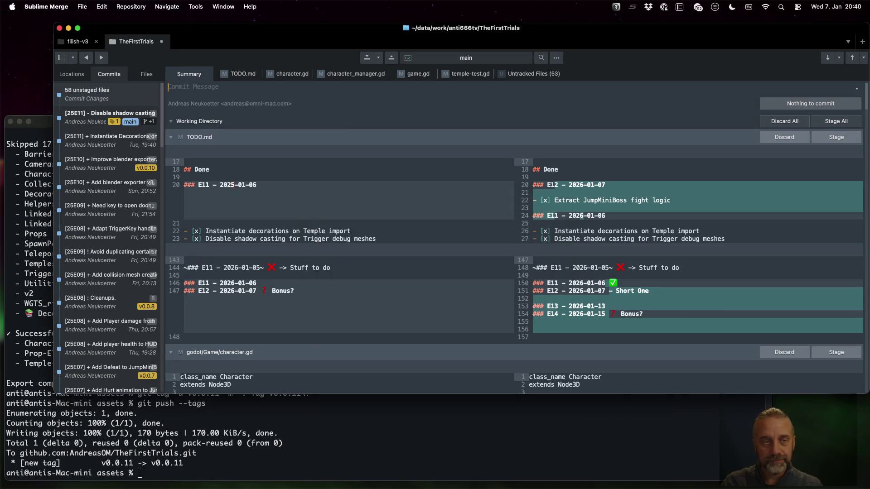
{"action": "type", "text": "[25E12] : E"}
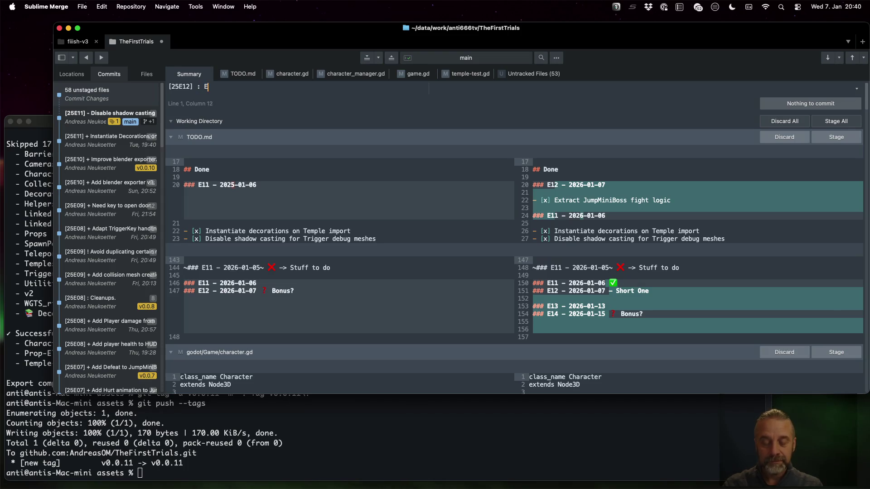
{"action": "type", "text": "xtract JumpMiniBoss logic."}
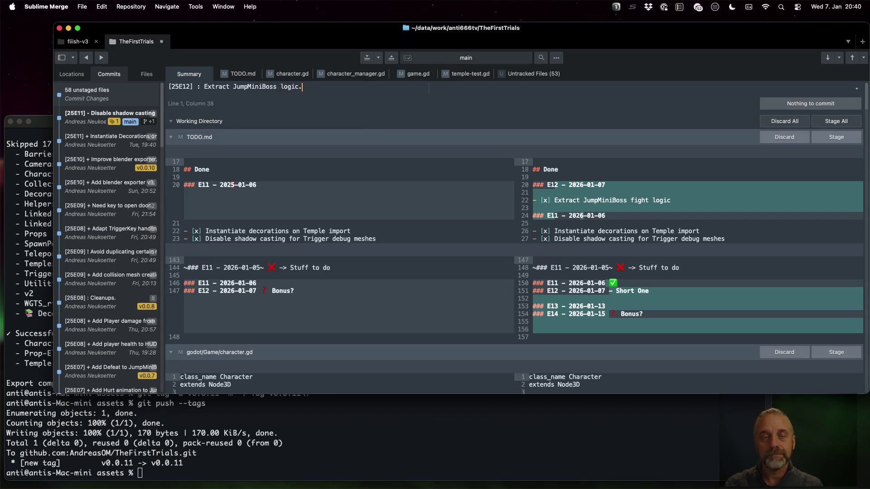
- Stage the changes to TODO.md, character.gd, character_manager.gd, game.gd and temple-test.gd
{"action": "left_click", "coordinate": [845, 140]}
{"action": "mouse_move", "coordinate": [722, 168]}
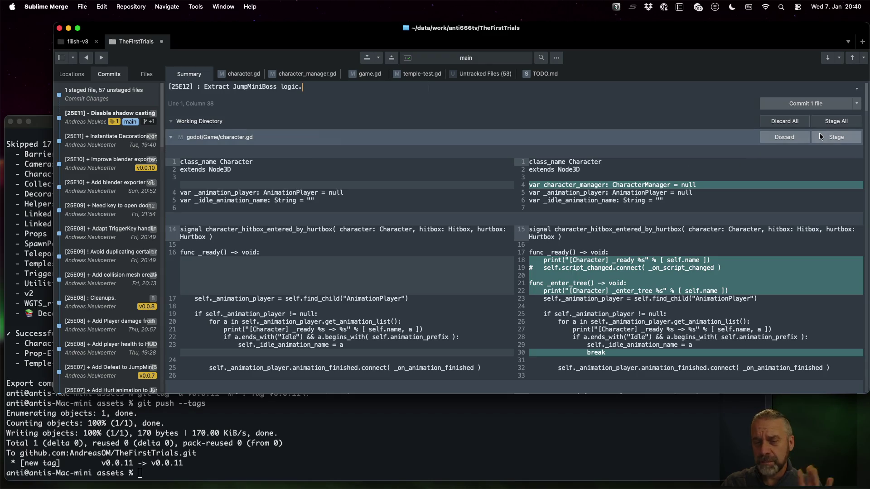
{"action": "left_click", "coordinate": [851, 136]}
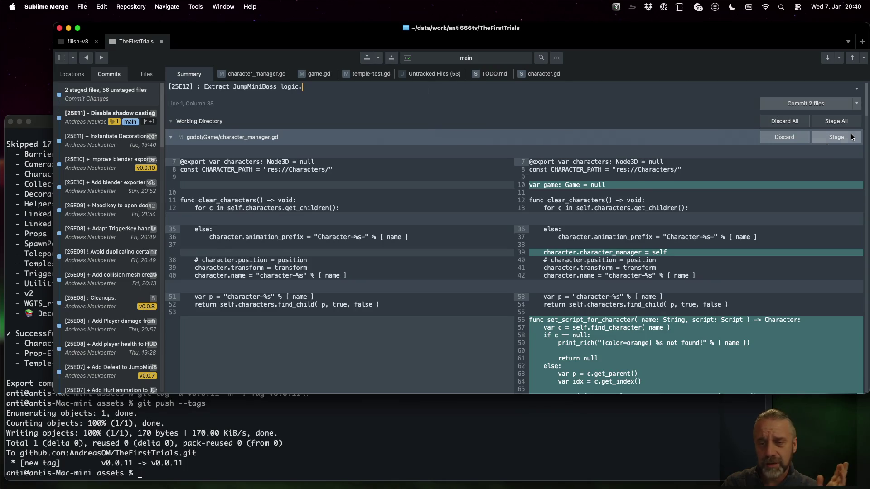
{"action": "left_click", "coordinate": [851, 137]}
{"action": "left_click", "coordinate": [851, 137]}
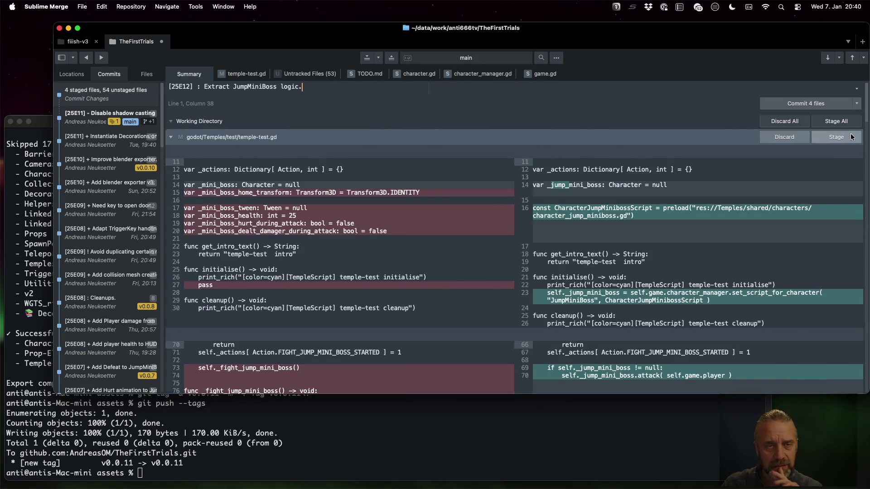
{"action": "left_click", "coordinate": [850, 137]}
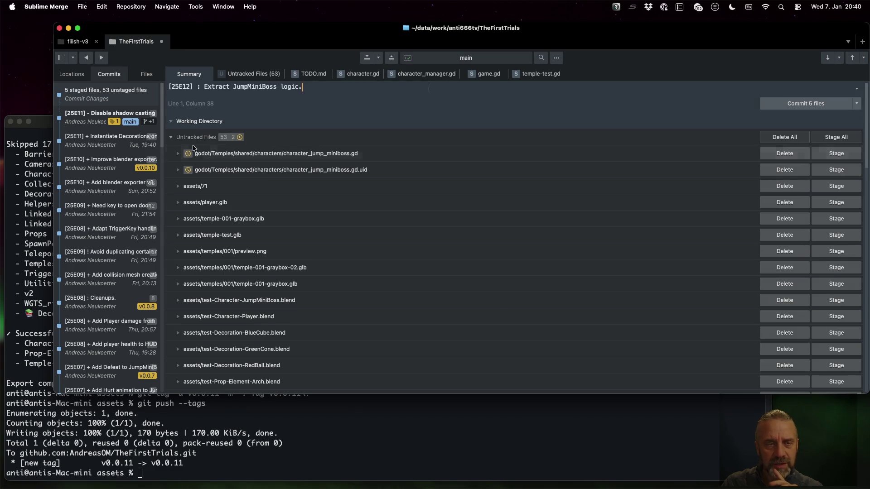
- Stage the new character_jump_miniboss.gd script and its .uid file, then commit all seven files
{"action": "left_click", "coordinate": [193, 148]}
{"action": "scroll", "coordinate": [410, 229], "scroll_direction": "down", "scroll_amount": 10}
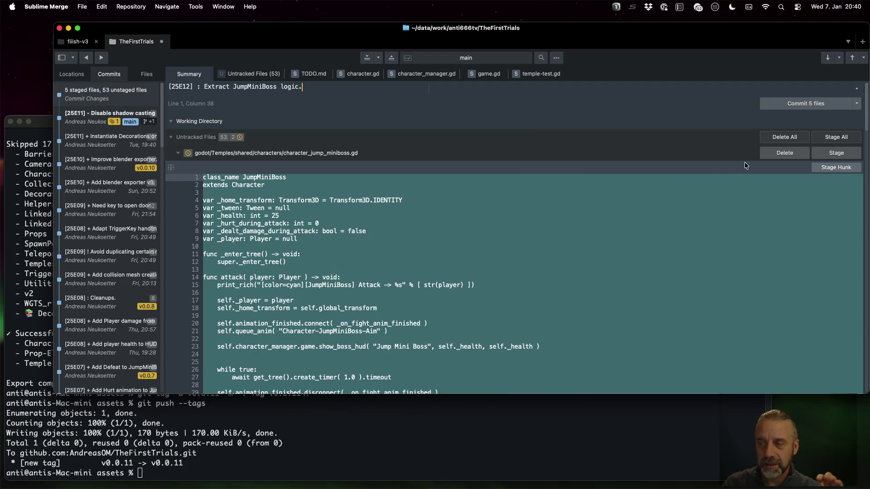
{"action": "left_click", "coordinate": [821, 154]}
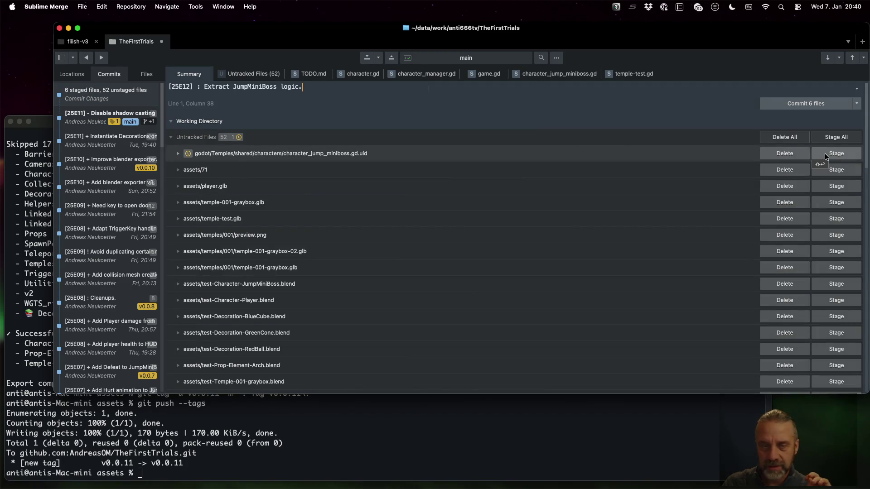
{"action": "left_click", "coordinate": [826, 155]}
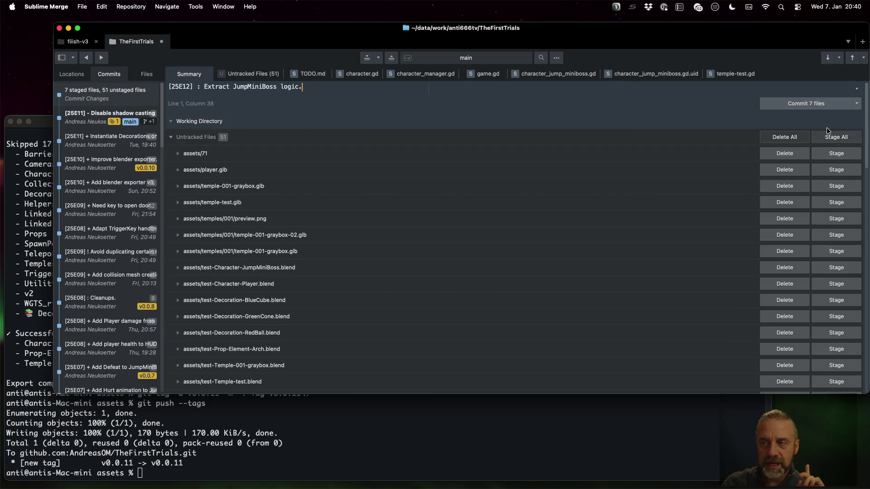
{"action": "left_click", "coordinate": [817, 105]}
{"action": "key", "text": "ctrl+Left"}
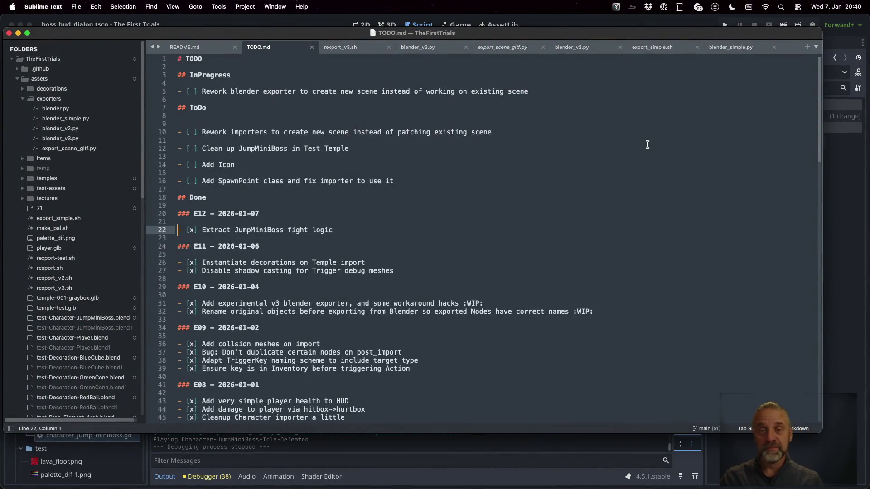
- Copy the _jump_mini_boss variable and preload lines from temple-test.gd to line 12 of temple-001-graybox.gd
{"action": "left_click", "coordinate": [532, 20]}
{"action": "left_click", "coordinate": [484, 154]}
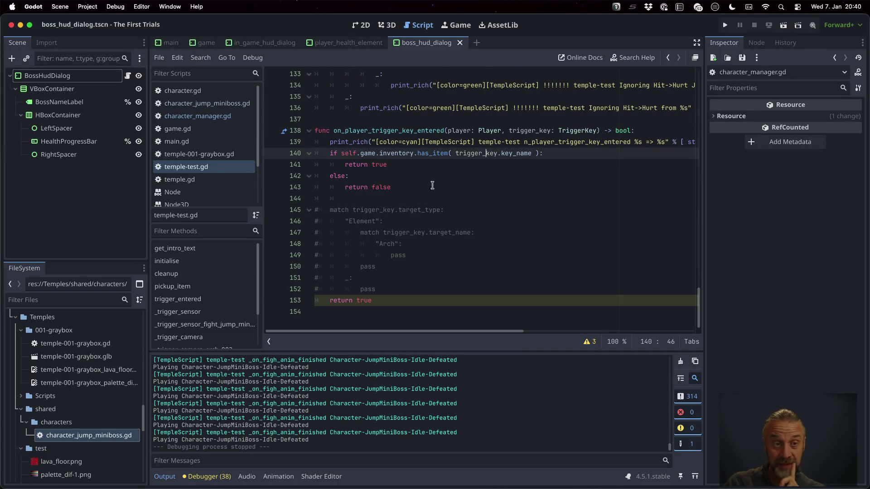
{"action": "left_click_drag", "start_coordinate": [699, 308], "coordinate": [699, 91]}
{"action": "scroll", "coordinate": [510, 188], "scroll_direction": "down", "scroll_amount": 2}
{"action": "left_click", "coordinate": [493, 176]}
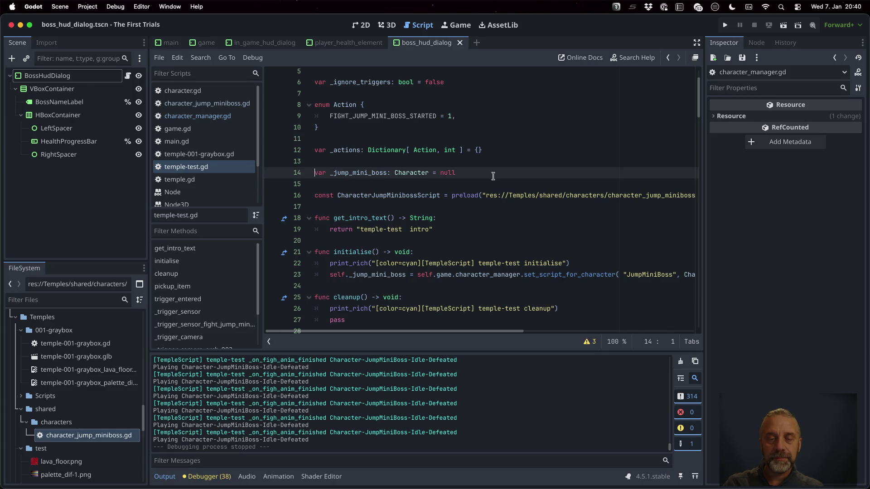
{"action": "key", "text": "Down"}
{"action": "key", "text": "shift+Down"}
{"action": "key", "text": "shift+Down"}
{"action": "key", "text": "shift+Down"}
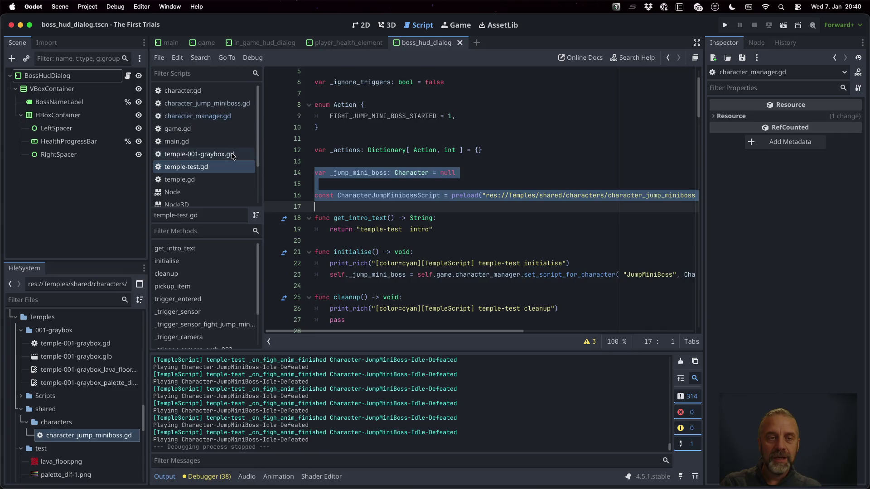
{"action": "left_click", "coordinate": [200, 154]}
{"action": "scroll", "coordinate": [448, 172], "scroll_direction": "up", "scroll_amount": 10}
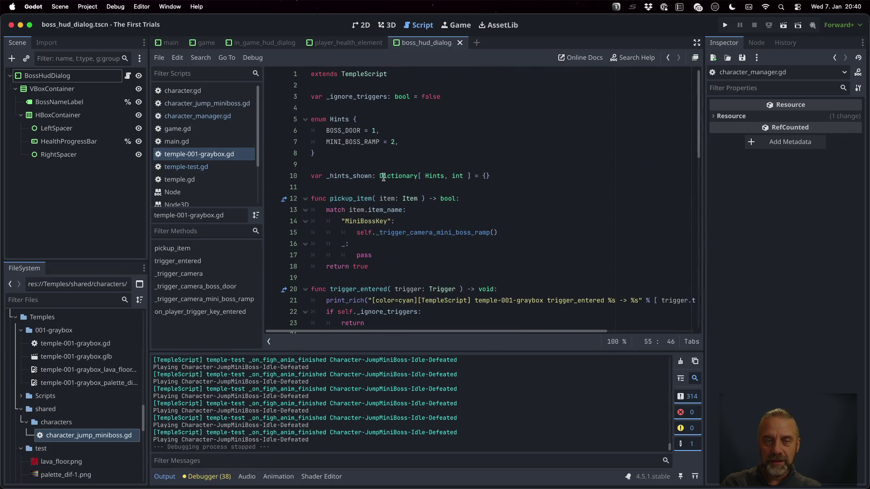
{"action": "left_click", "coordinate": [380, 183]}
{"action": "key", "text": "Return"}
{"action": "key", "text": "ctrl+v"}
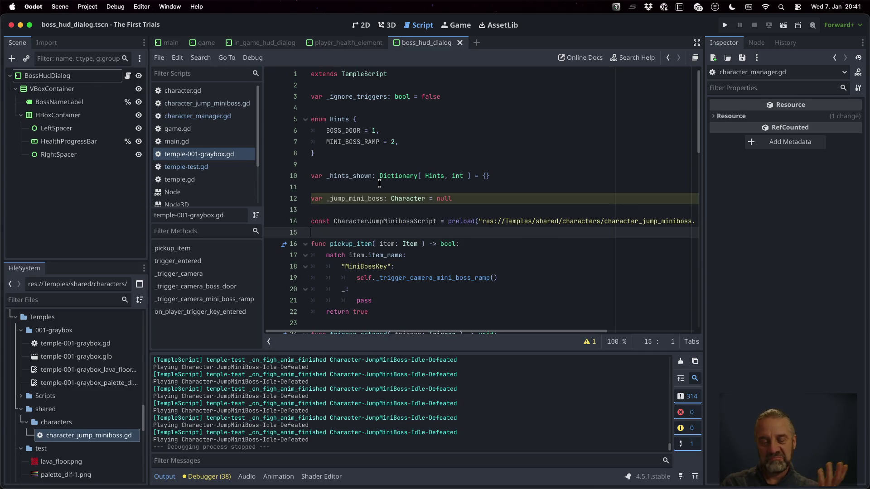
- Select temple-test.gd's set_script_for_character line and compare it with temple-001-graybox.gd
{"action": "left_click", "coordinate": [185, 167]}
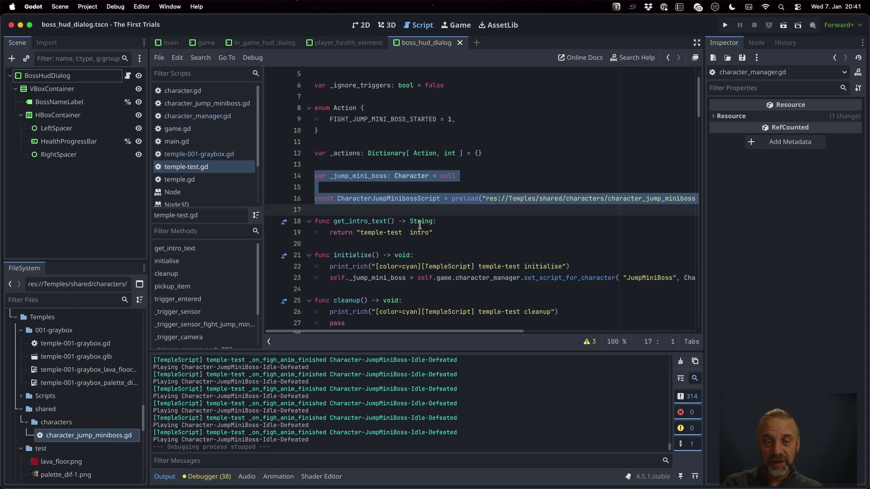
{"action": "scroll", "coordinate": [453, 227], "scroll_direction": "down", "scroll_amount": 2}
{"action": "key", "text": "Down"}
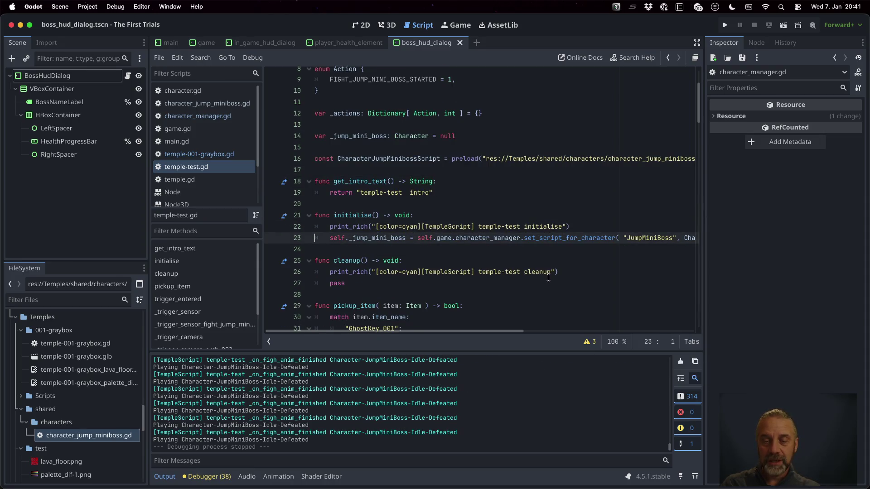
{"action": "key", "text": "shift+Down"}
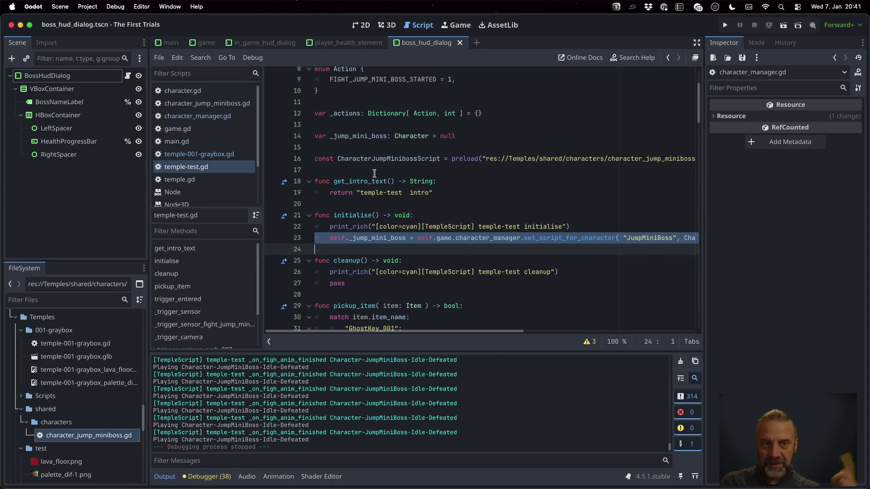
{"action": "left_click", "coordinate": [232, 154]}
{"action": "scroll", "coordinate": [455, 245], "scroll_direction": "down", "scroll_amount": 7}
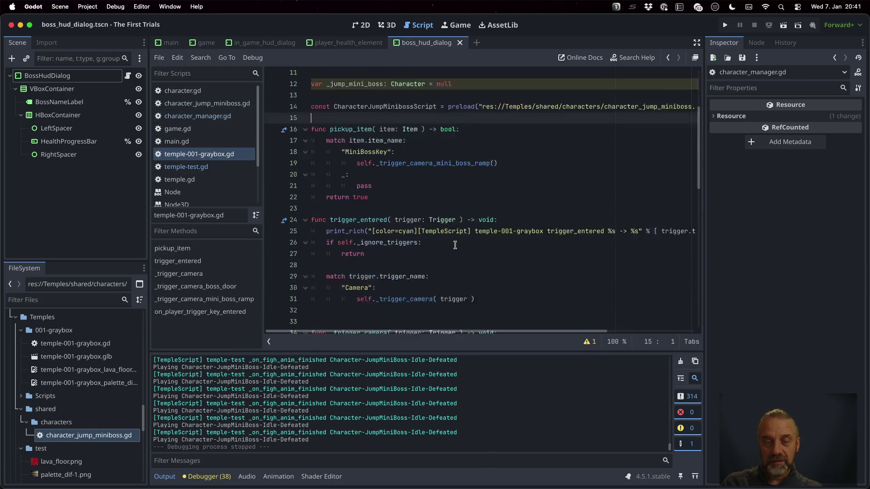
{"action": "scroll", "coordinate": [455, 245], "scroll_direction": "up", "scroll_amount": 7}
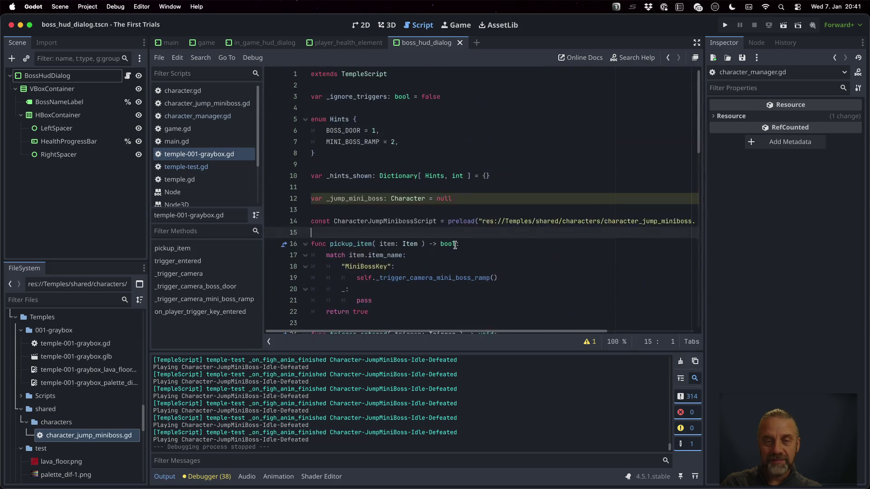
- Copy temple-test.gd's whole initialise function and paste it below the preload line in temple-001-graybox.gd
{"action": "left_click", "coordinate": [224, 167]}
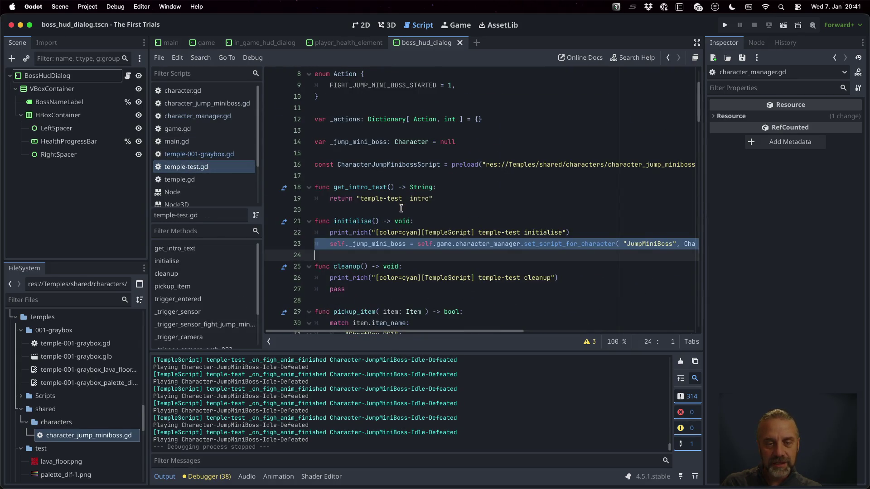
{"action": "left_click", "coordinate": [413, 220]}
{"action": "key", "text": "shift+Down"}
{"action": "key", "text": "shift+Down"}
{"action": "key", "text": "shift+Down"}
{"action": "key", "text": "ctrl+c"}
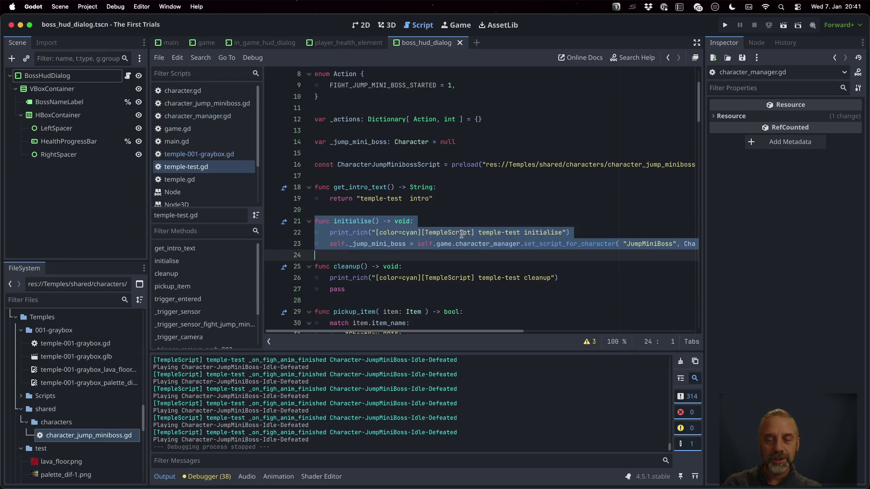
{"action": "left_click", "coordinate": [200, 155]}
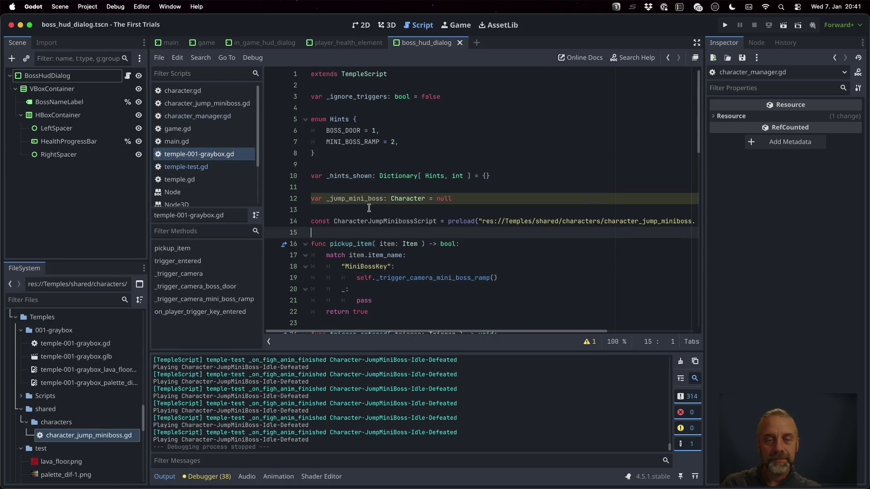
{"action": "left_click", "coordinate": [372, 210]}
{"action": "left_click", "coordinate": [404, 233]}
{"action": "key", "text": "Return"}
{"action": "key", "text": "ctrl+v"}
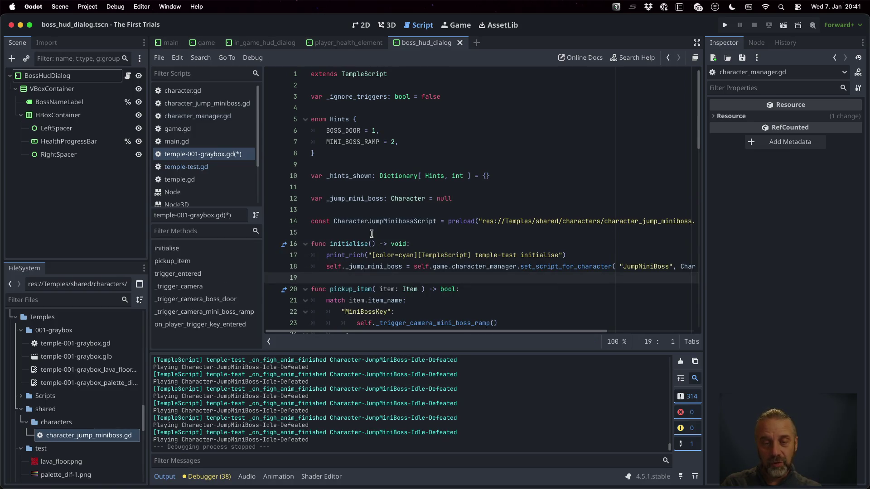
- Change the print label to 'temple-001-graybox initialise' and save temple-001-graybox.gd
{"action": "left_click", "coordinate": [488, 255]}
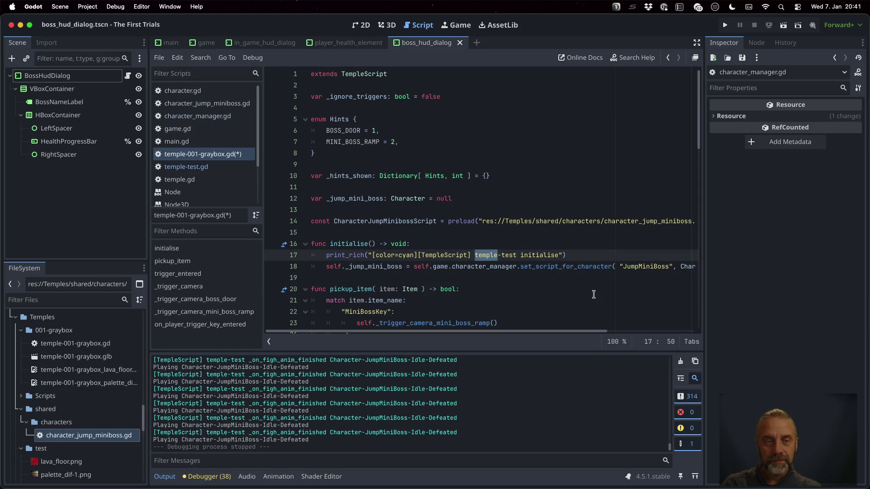
{"action": "key", "text": "shift+Left"}
{"action": "key", "text": "shift+Left"}
{"action": "key", "text": "shift+Left"}
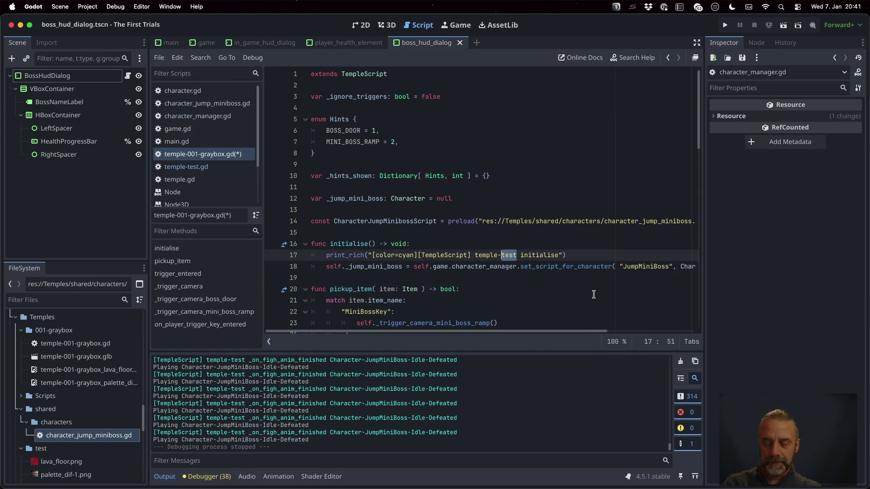
{"action": "type", "text": "001-gray"}
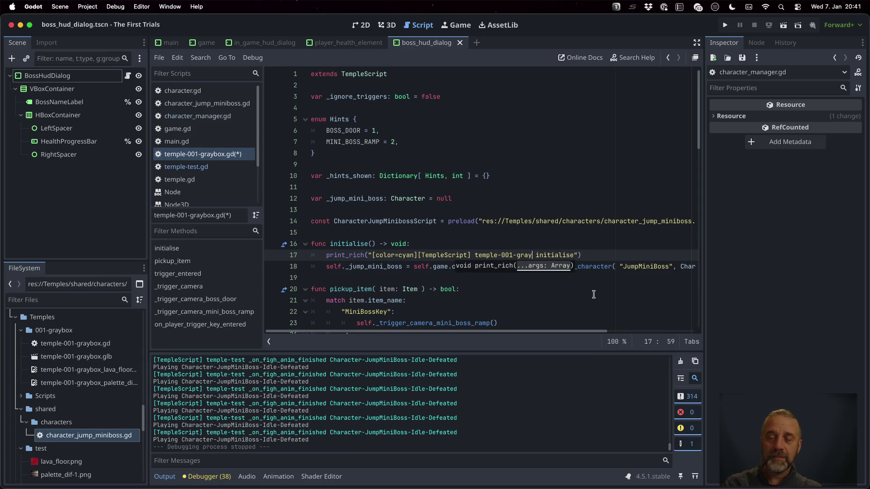
{"action": "type", "text": "box"}
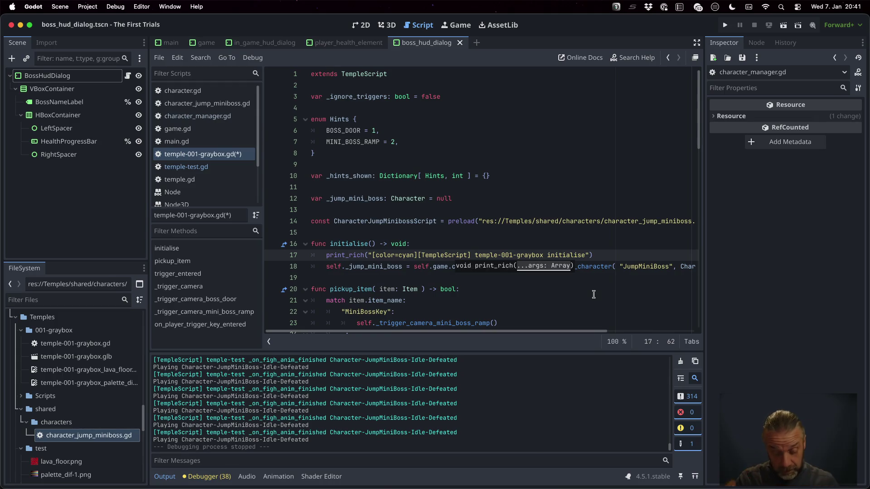
{"action": "key", "text": "super+s"}
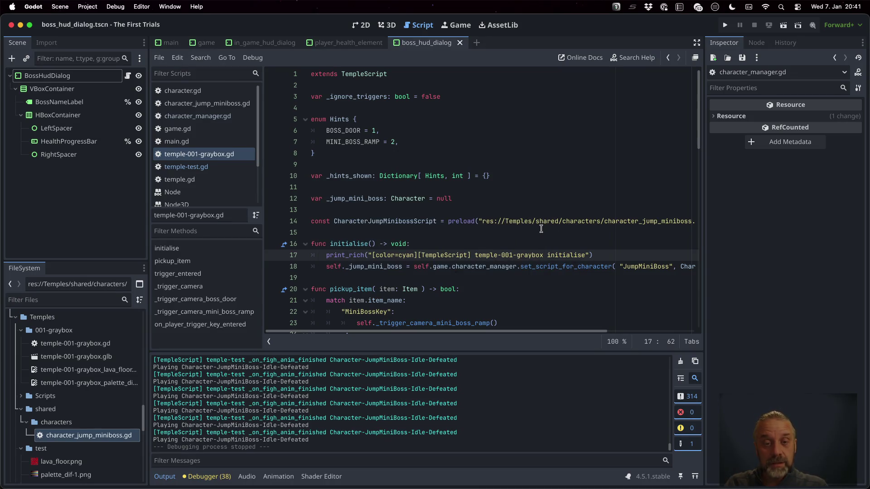
- Review temple-test.gd's FIGHT_JUMP_MINI_BOSS_STARTED trigger check, then scroll back to the Action enum
{"action": "left_click", "coordinate": [541, 229]}
{"action": "scroll", "coordinate": [541, 229], "scroll_direction": "down", "scroll_amount": 6}
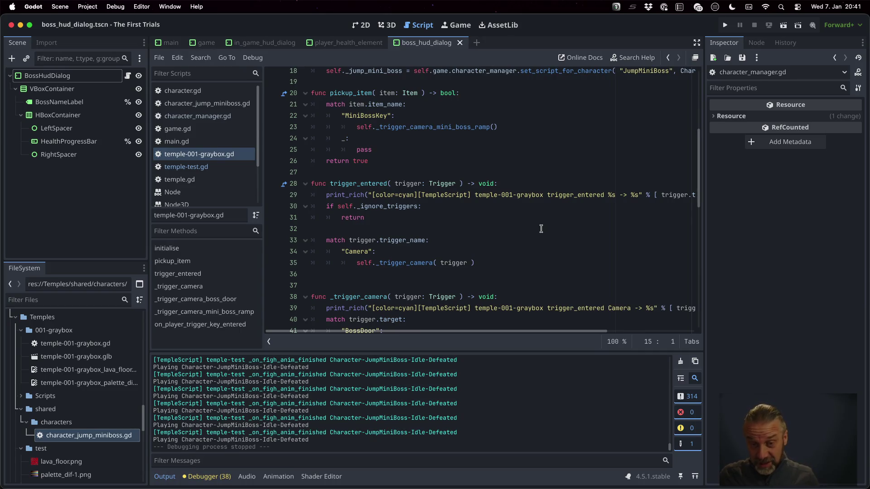
{"action": "left_click", "coordinate": [186, 167]}
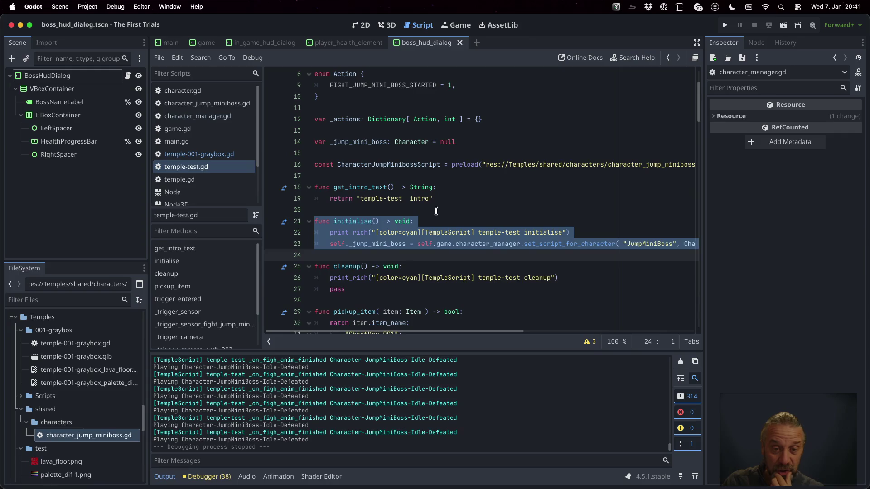
{"action": "scroll", "coordinate": [448, 217], "scroll_direction": "down", "scroll_amount": 5}
{"action": "scroll", "coordinate": [448, 216], "scroll_direction": "down", "scroll_amount": 10}
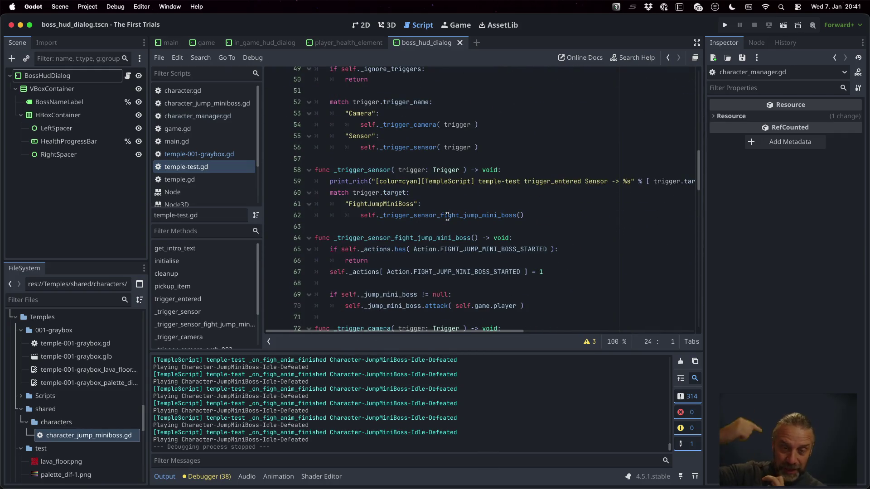
{"action": "scroll", "coordinate": [448, 216], "scroll_direction": "down", "scroll_amount": 1}
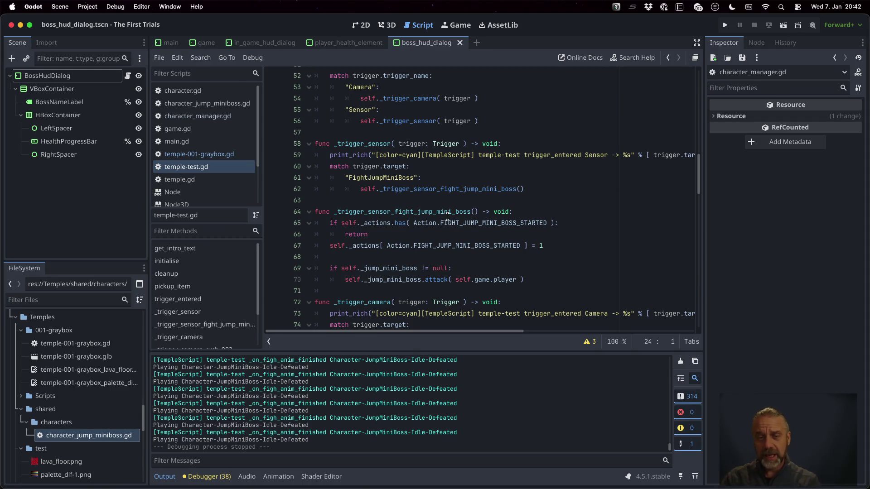
{"action": "left_click", "coordinate": [475, 224]}
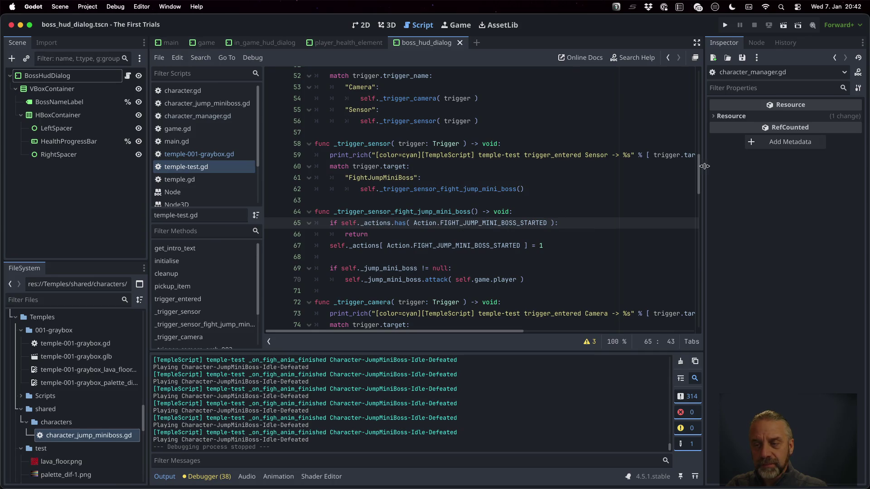
{"action": "scroll", "coordinate": [697, 143], "scroll_direction": "up", "scroll_amount": 3}
{"action": "left_click_drag", "start_coordinate": [697, 142], "coordinate": [698, 73]}
- Copy the Action enum and _actions lines from temple-test.gd onto line 11 of temple-001-graybox.gd
{"action": "left_click", "coordinate": [488, 153]}
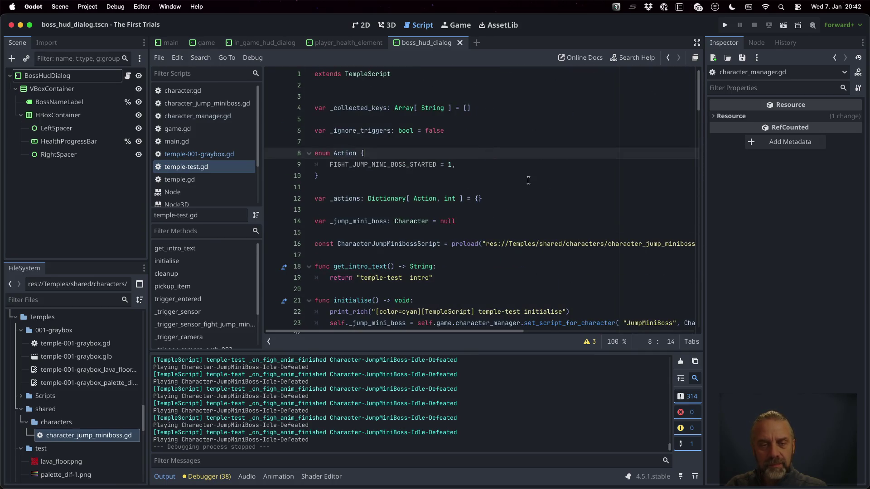
{"action": "key", "text": "shift+Down"}
{"action": "key", "text": "shift+Down"}
{"action": "key", "text": "shift+Down"}
{"action": "key", "text": "ctrl+c"}
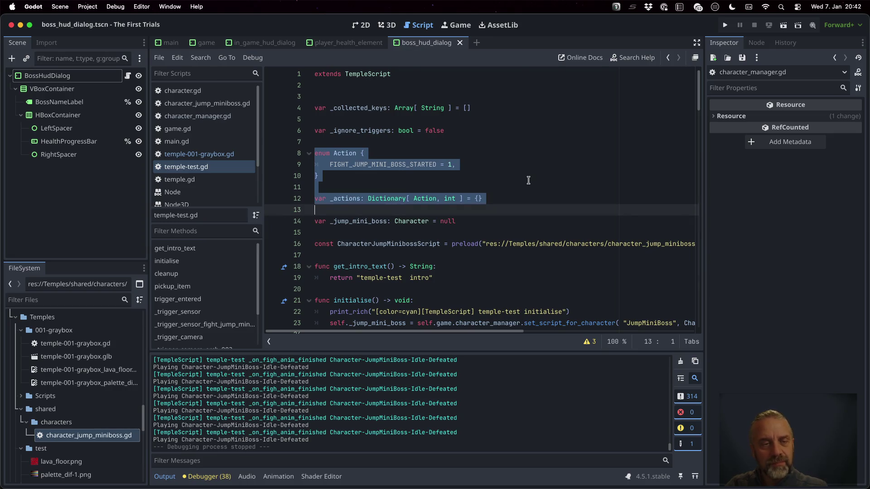
{"action": "left_click", "coordinate": [198, 154]}
{"action": "scroll", "coordinate": [446, 205], "scroll_direction": "up", "scroll_amount": 5}
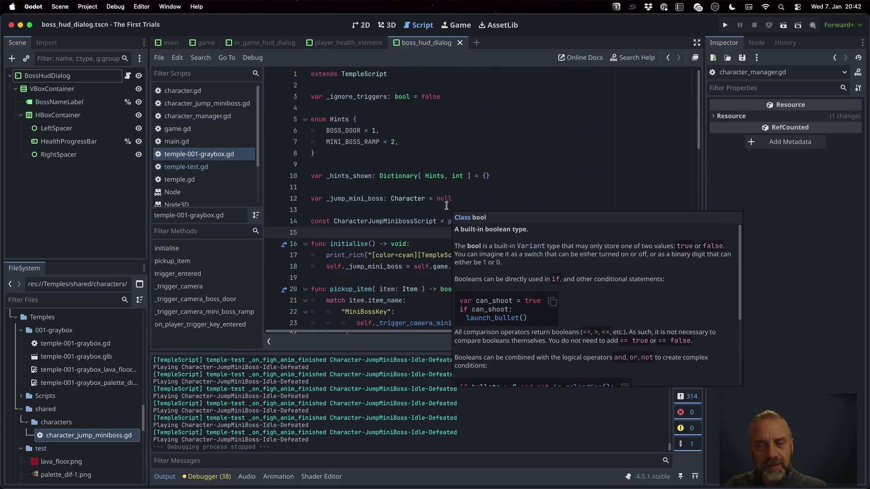
{"action": "left_click", "coordinate": [347, 185]}
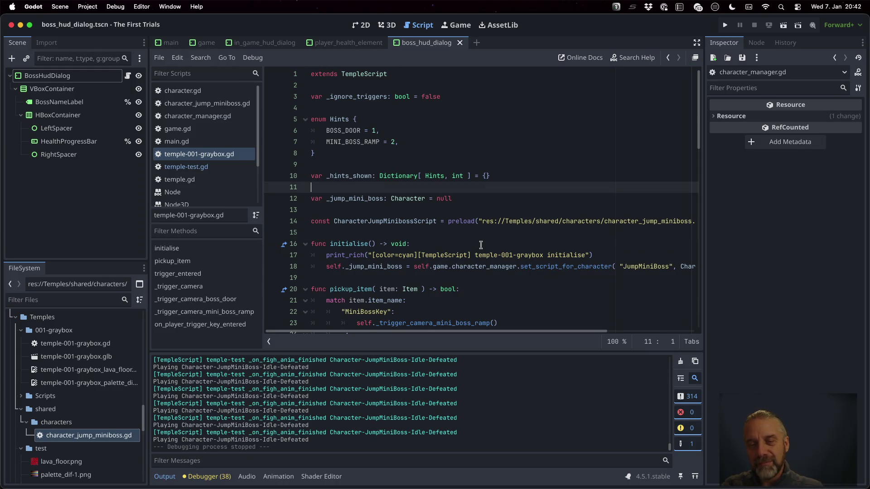
{"action": "key", "text": "Return"}
{"action": "key", "text": "ctrl+v"}
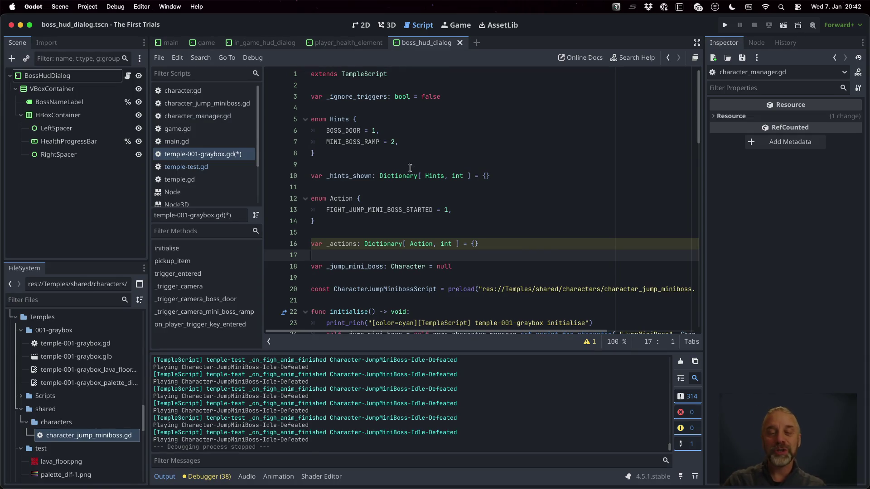
- Check the _actions and _hints_shown declarations and save temple-001-graybox.gd
{"action": "double_click", "coordinate": [337, 243]}
{"action": "double_click", "coordinate": [349, 175]}
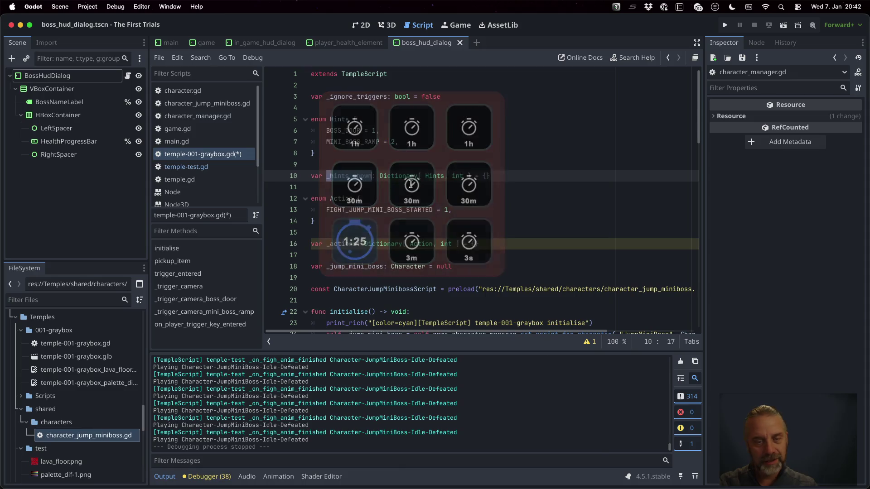
{"action": "key", "text": "super+s"}
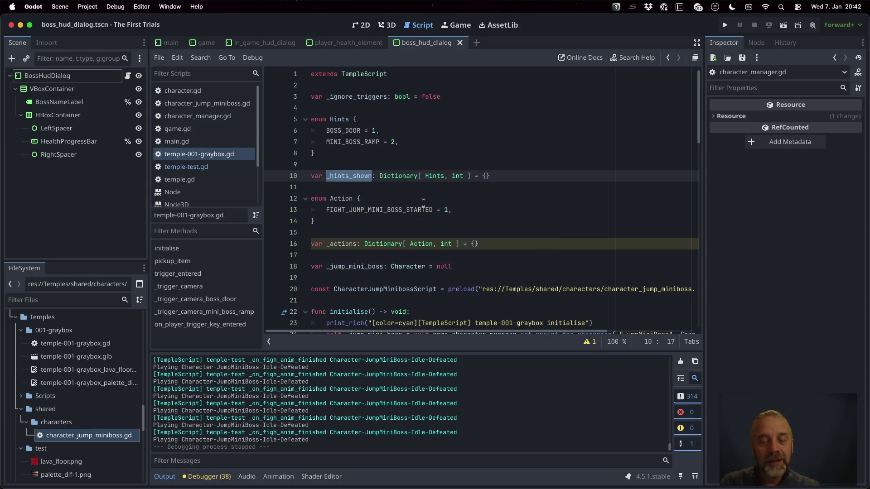
{"action": "scroll", "coordinate": [421, 199], "scroll_direction": "down", "scroll_amount": 2}
{"action": "scroll", "coordinate": [423, 203], "scroll_direction": "down", "scroll_amount": 5}
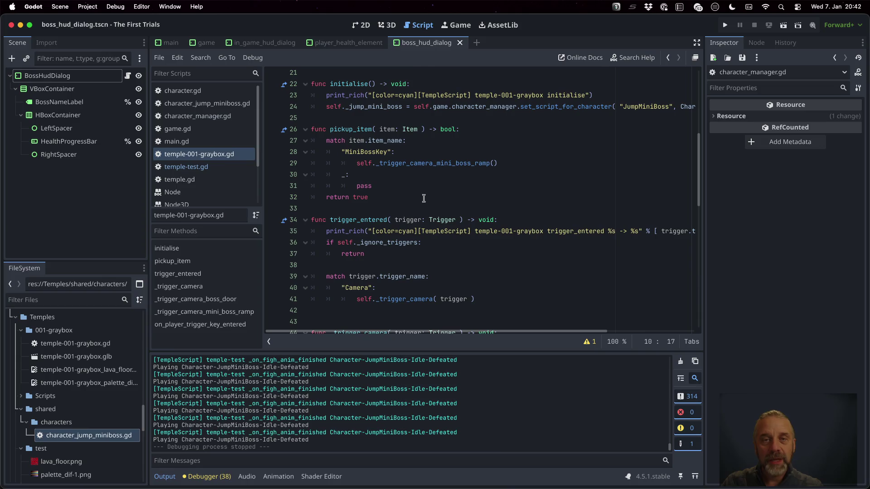
- Open the Temple-test scene anyway, widen the Scene dock and expand Triggers to locate FightJumpMiniBoss
{"action": "left_click", "coordinate": [207, 42]}
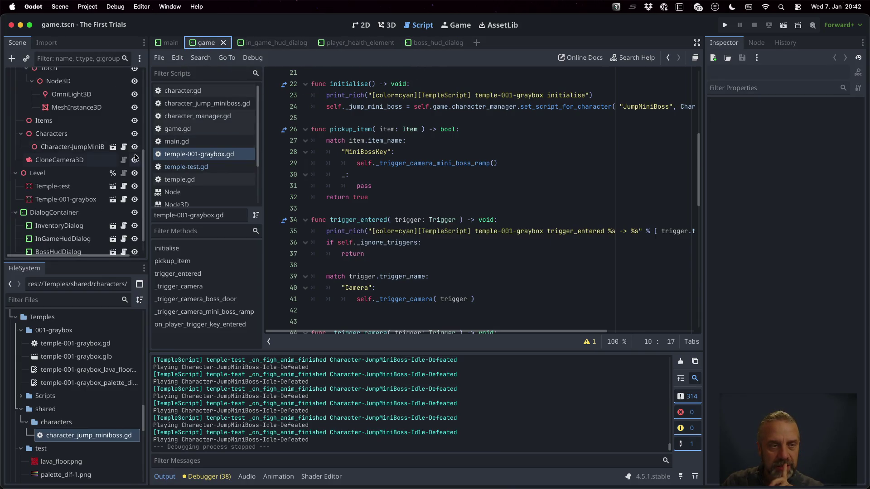
{"action": "left_click", "coordinate": [113, 186]}
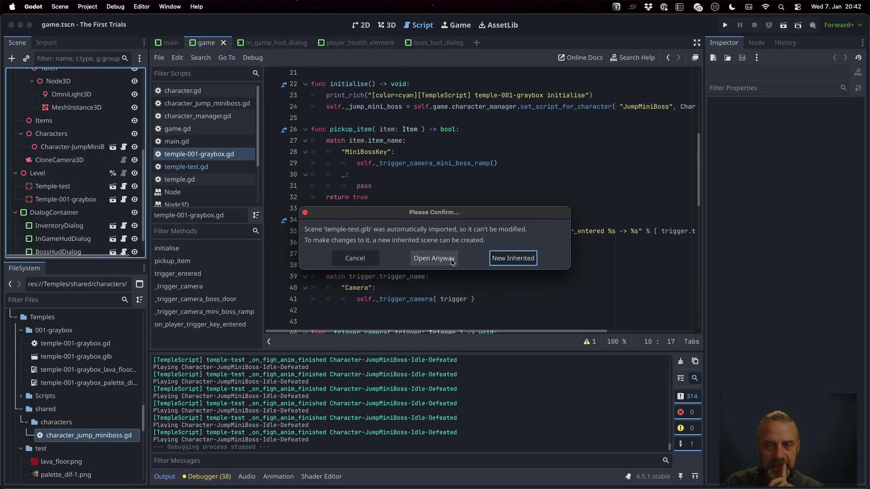
{"action": "left_click", "coordinate": [451, 262]}
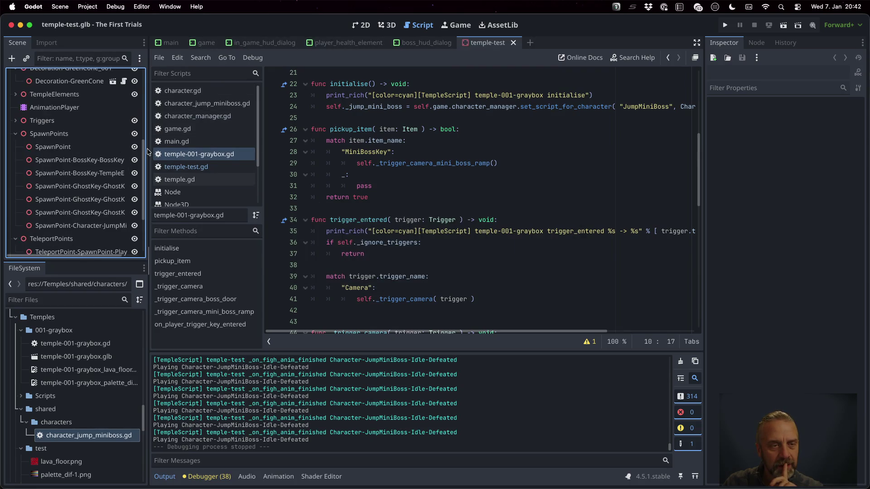
{"action": "left_click_drag", "start_coordinate": [146, 151], "coordinate": [261, 151]}
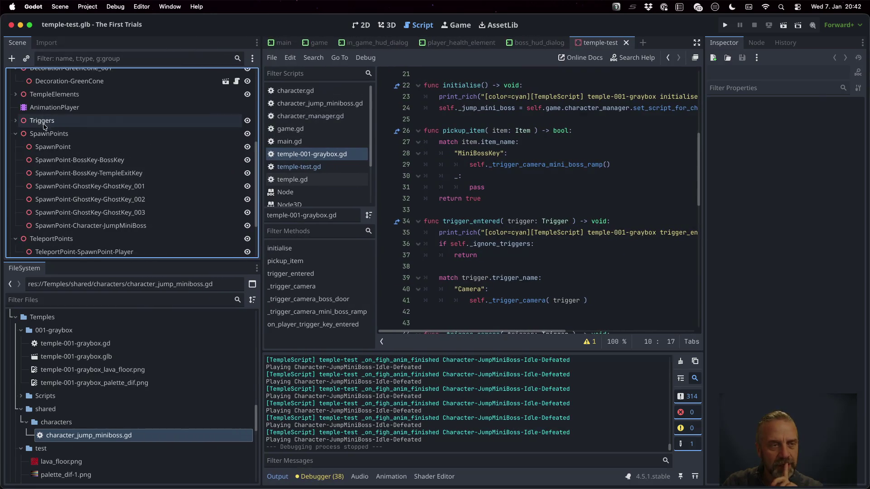
{"action": "left_click", "coordinate": [15, 121]}
{"action": "scroll", "coordinate": [124, 175], "scroll_direction": "down", "scroll_amount": 2}
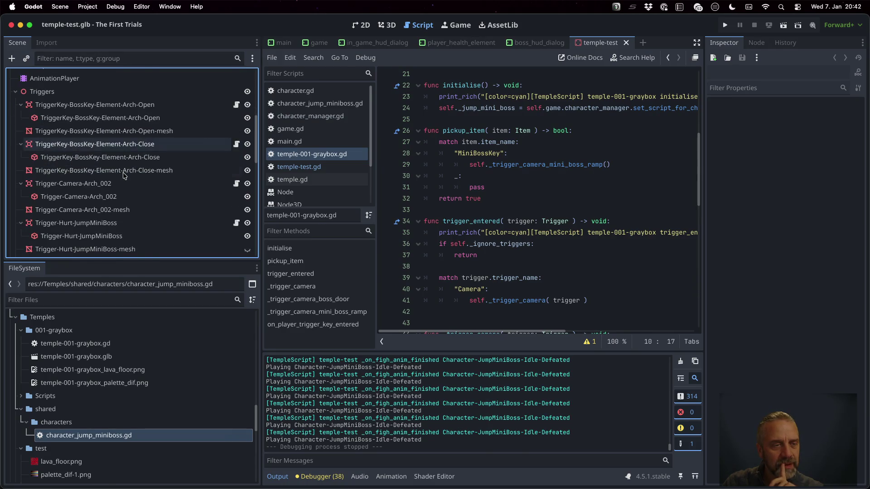
{"action": "scroll", "coordinate": [124, 175], "scroll_direction": "down", "scroll_amount": 5}
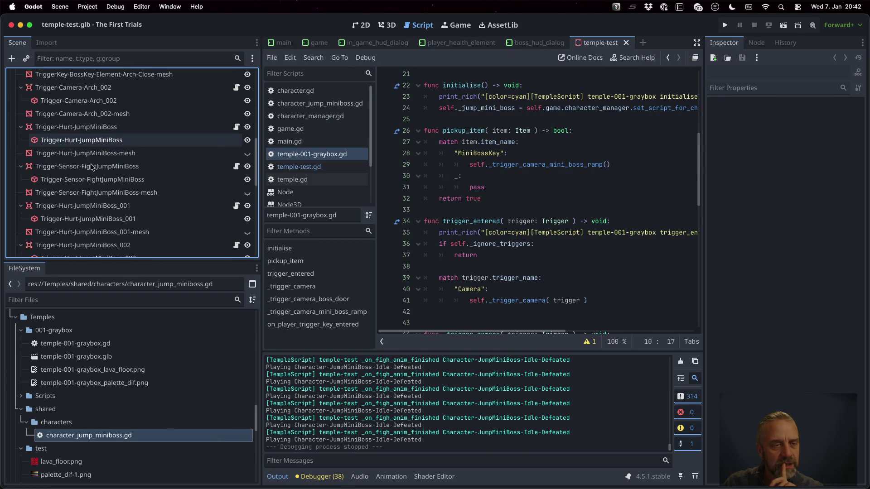
{"action": "scroll", "coordinate": [93, 168], "scroll_direction": "down", "scroll_amount": 2}
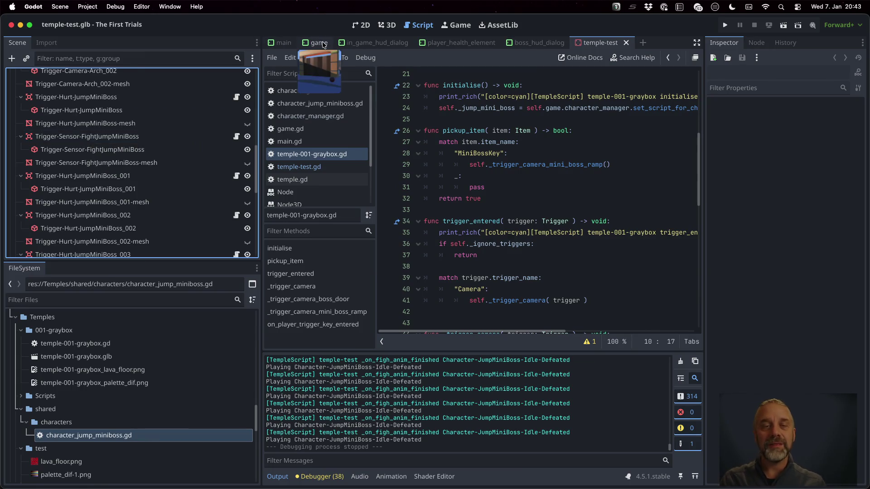
{"action": "key", "text": "ctrl+Right"}
{"action": "key", "text": "ctrl+Right"}
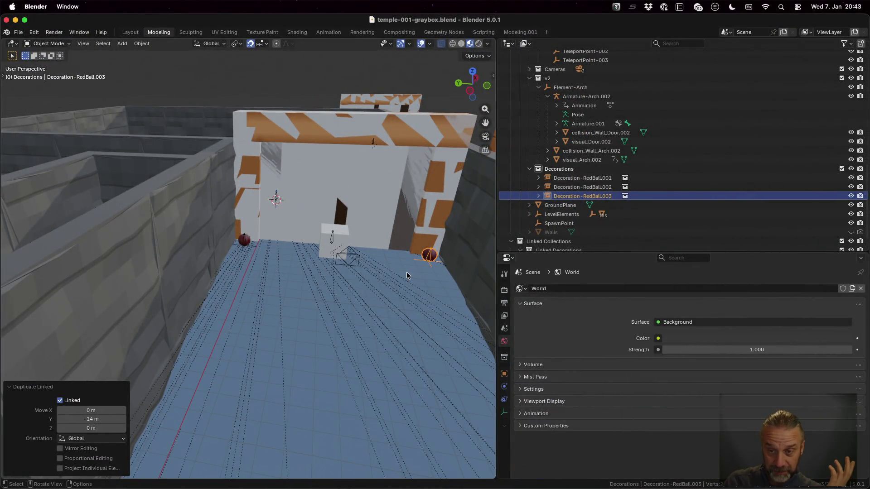
- Expand the Triggers collection under Temple-001-graybox and widen the 3D viewport
{"action": "scroll", "coordinate": [406, 274], "scroll_direction": "down", "scroll_amount": 5}
{"action": "scroll", "coordinate": [568, 150], "scroll_direction": "down", "scroll_amount": 15}
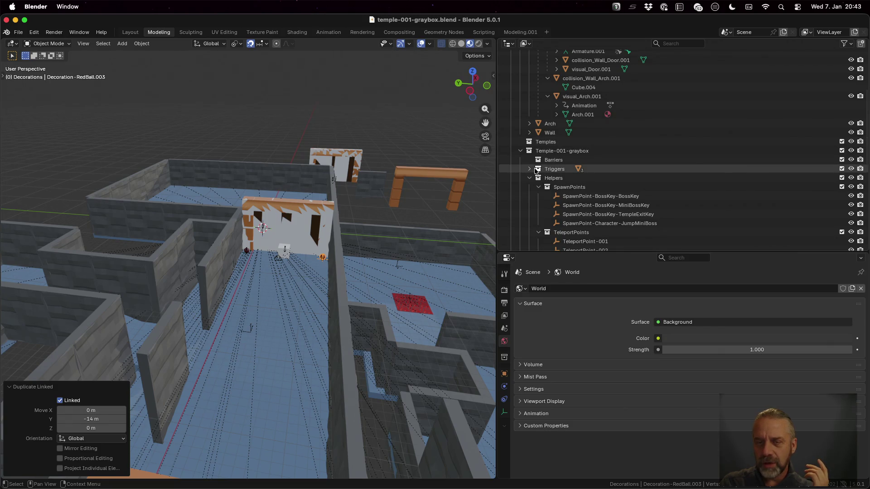
{"action": "left_click", "coordinate": [530, 169]}
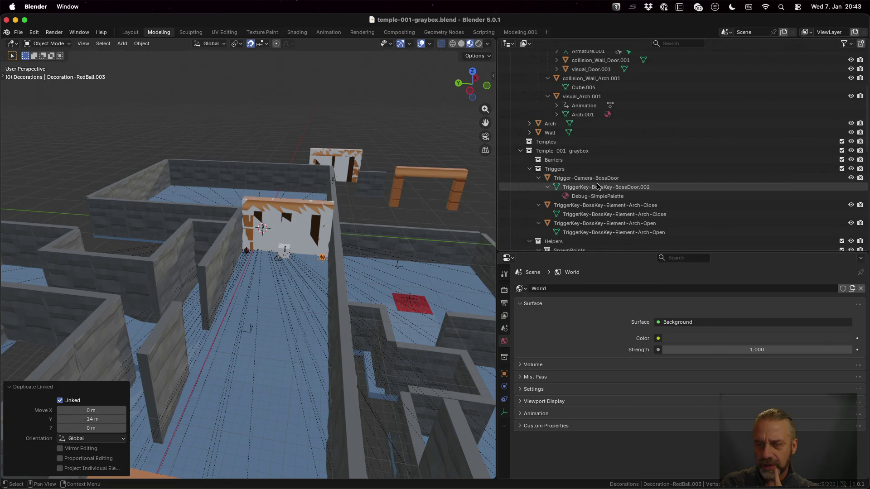
{"action": "left_click_drag", "start_coordinate": [498, 193], "coordinate": [560, 192]}
{"action": "mouse_move", "coordinate": [476, 255]}
{"action": "left_mouse_down"}
{"action": "mouse_move", "coordinate": [342, 241]}
{"action": "mouse_move", "coordinate": [358, 292]}
{"action": "left_mouse_up"}
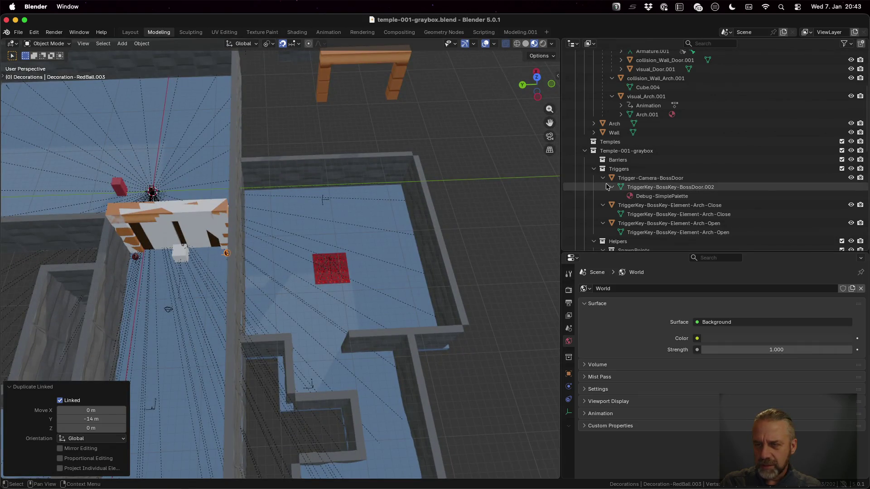
- Select the Triggers collection and orbit to a steep view over the red floor pad
{"action": "left_click", "coordinate": [610, 169]}
{"action": "scroll", "coordinate": [358, 319], "scroll_direction": "up", "scroll_amount": 3}
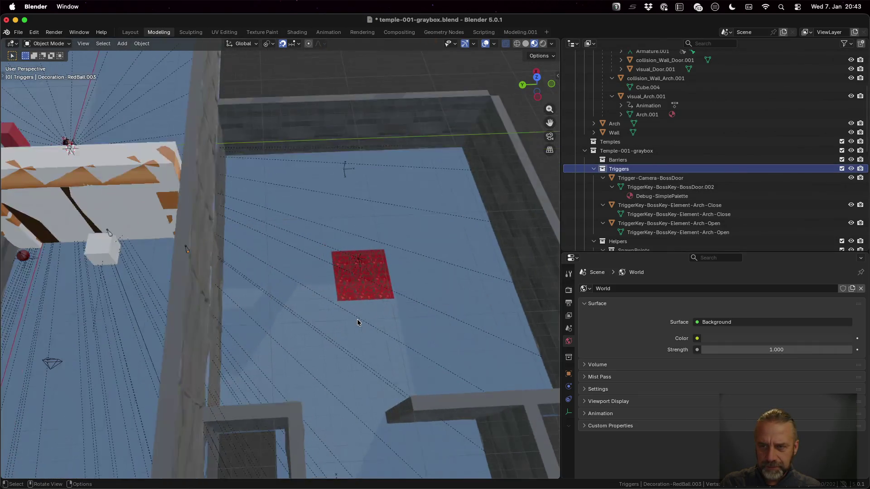
{"action": "left_click_drag", "start_coordinate": [390, 344], "coordinate": [373, 312]}
{"action": "key", "text": "a"}
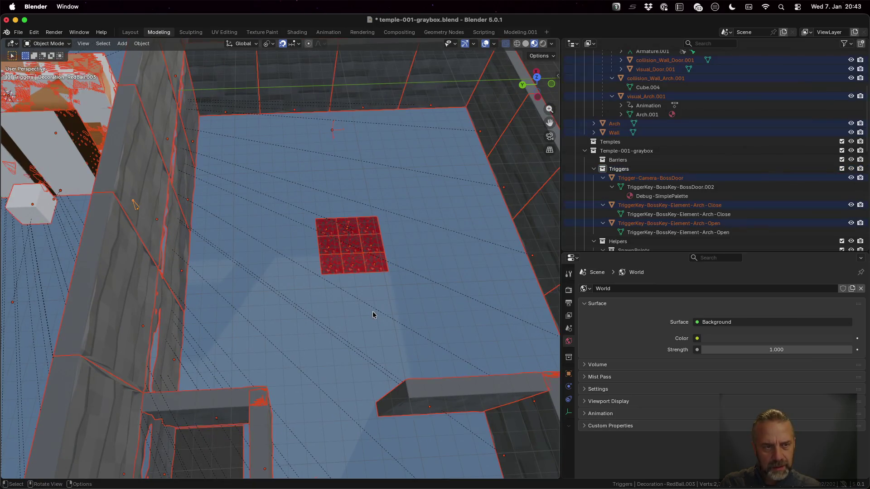
{"action": "key", "text": "alt+a"}
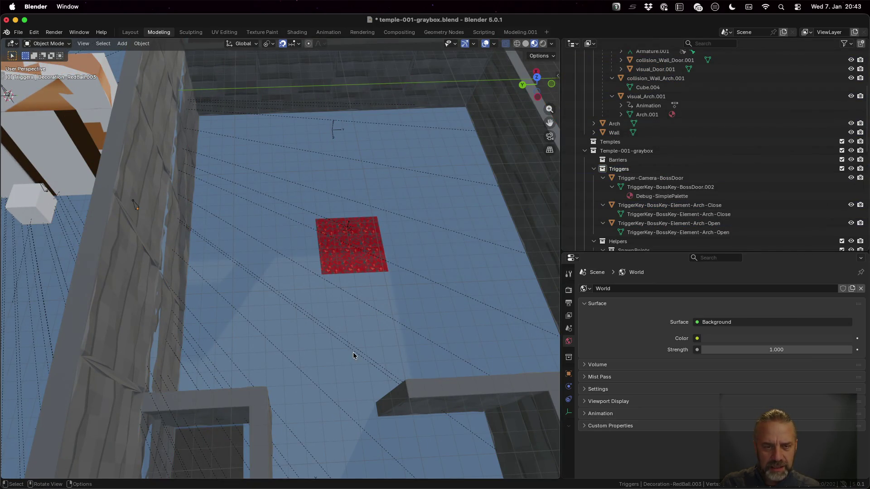
{"action": "left_click_drag", "start_coordinate": [353, 352], "coordinate": [344, 336]}
{"action": "left_click_drag", "start_coordinate": [345, 396], "coordinate": [343, 298]}
- Add a new cube and name it Trigger-Fight-JumpMiniBoss
{"action": "key", "text": "shift+a"}
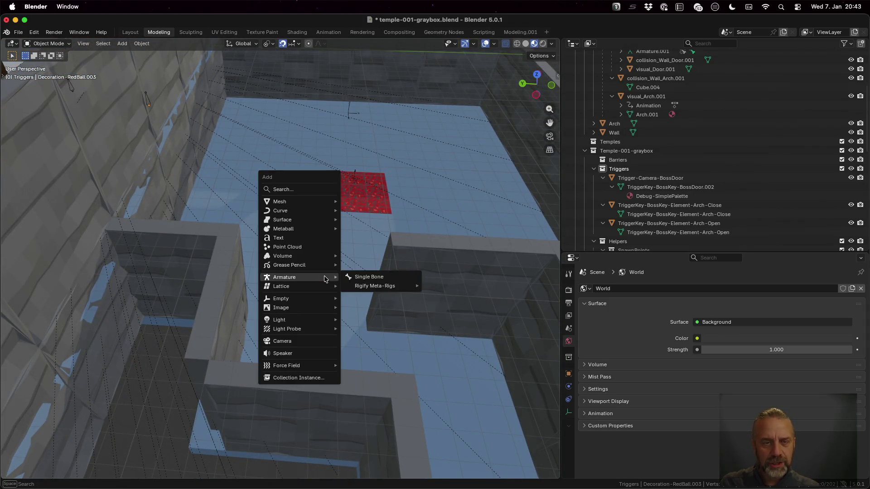
{"action": "mouse_move", "coordinate": [317, 200]}
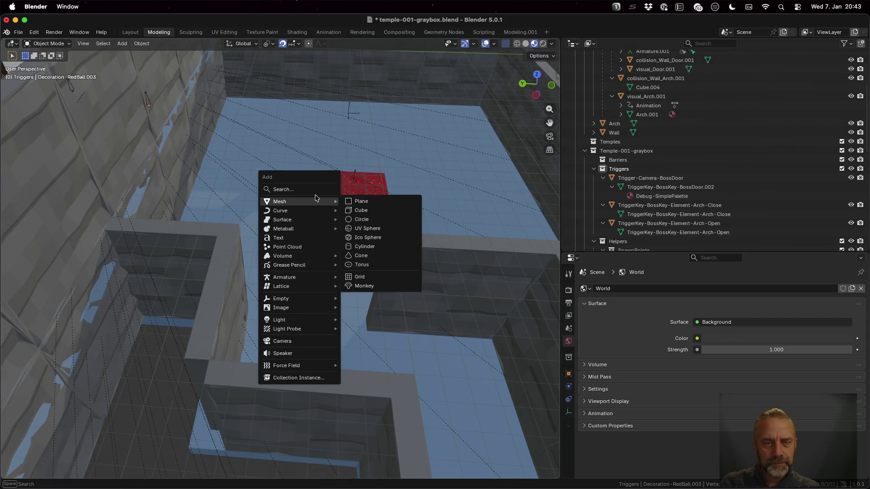
{"action": "left_click", "coordinate": [380, 213]}
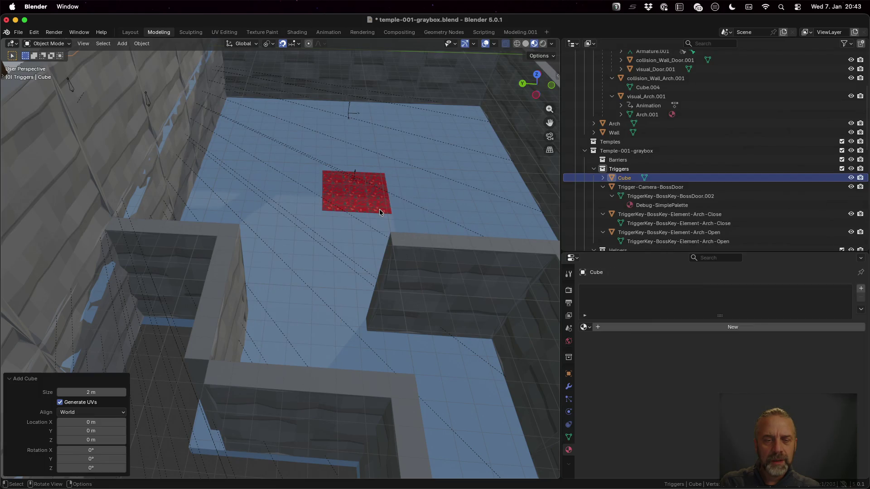
{"action": "double_click", "coordinate": [624, 179]}
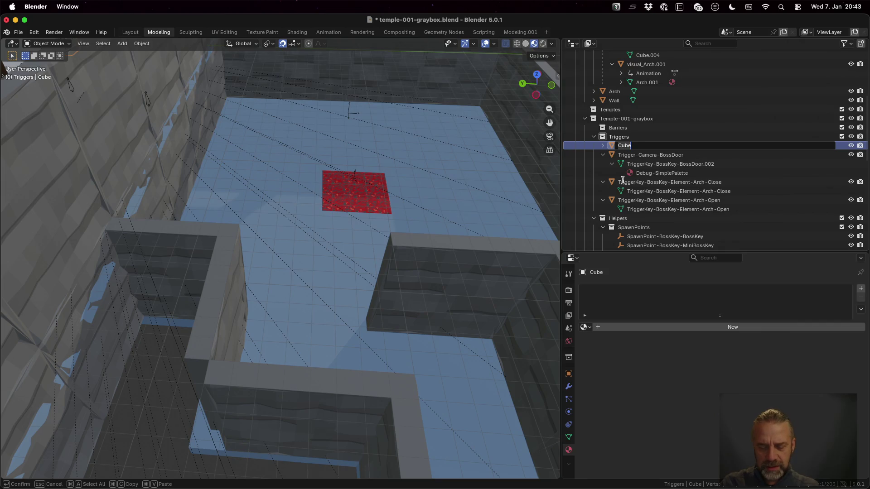
{"action": "type", "text": "Trigger-Fight-JumpMiniBoss"}
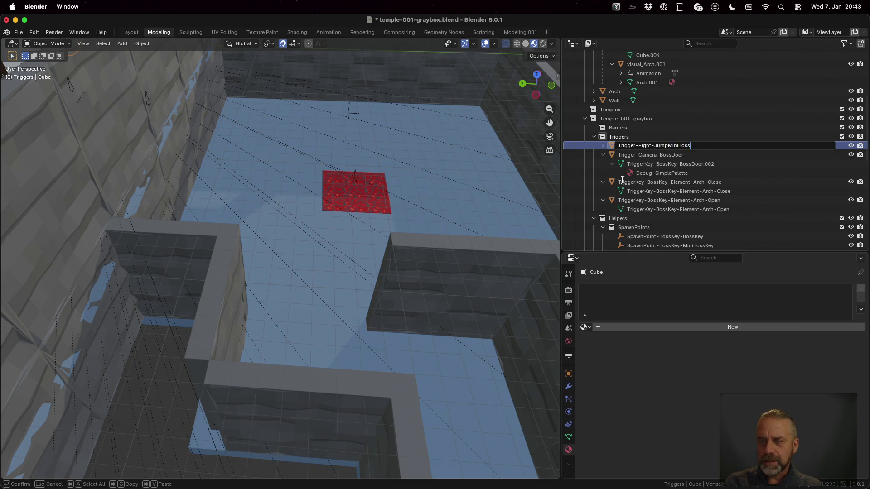
{"action": "key", "text": "Return"}
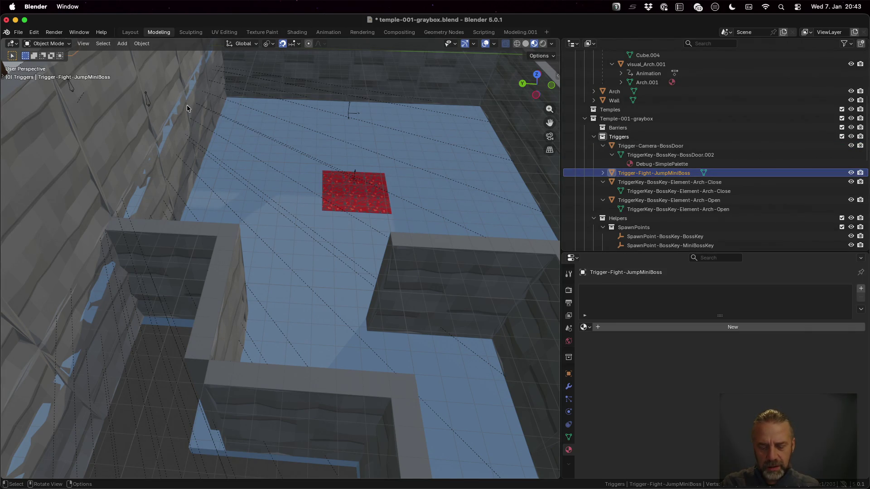
- Move the trigger across the level and lower it 7 m
{"action": "key", "text": "g"}
{"action": "key", "text": "shift+z"}
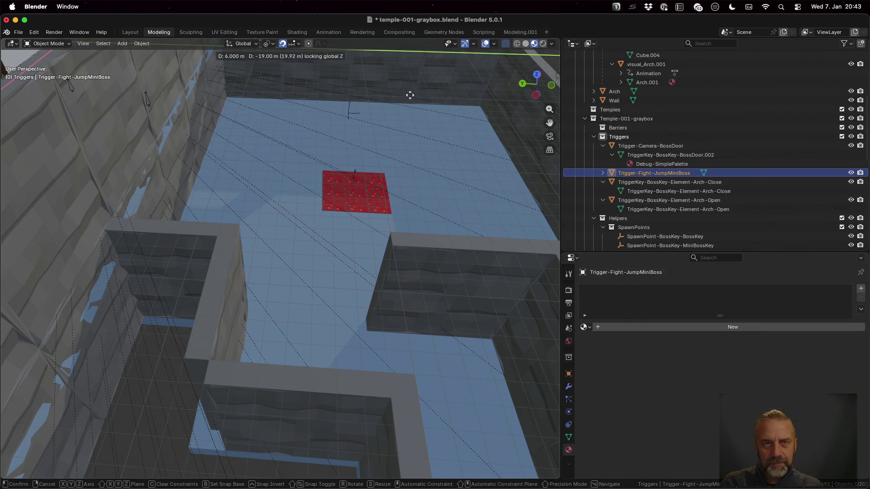
{"action": "left_click", "coordinate": [464, 99]}
{"action": "key", "text": "g"}
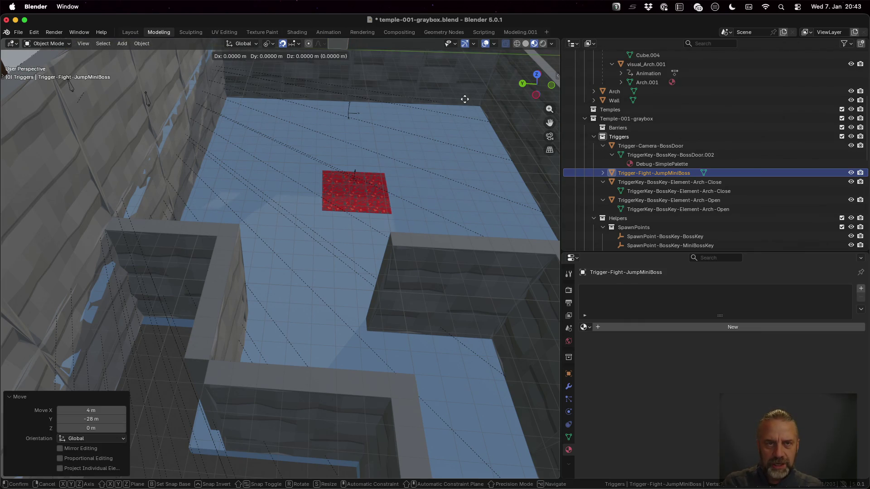
{"action": "key", "text": "z"}
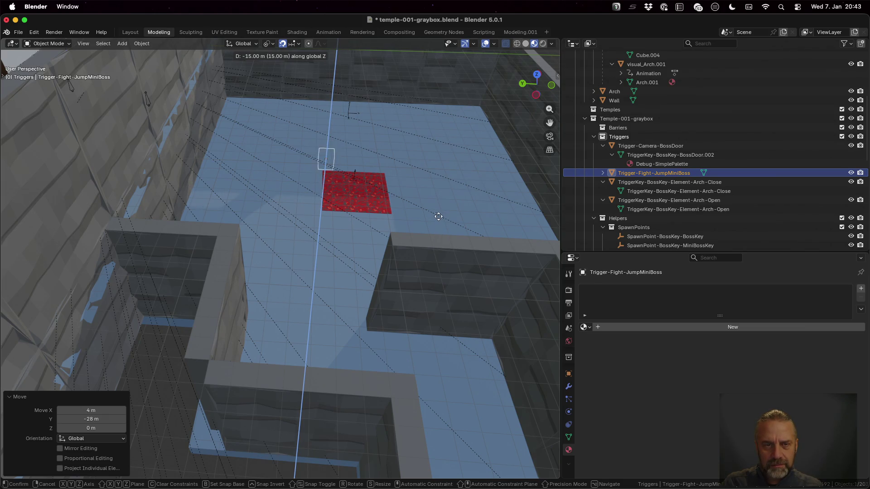
{"action": "left_click", "coordinate": [436, 168]}
- Slide the trigger level with the floor to sit beside the red square
{"action": "scroll", "coordinate": [385, 108], "scroll_direction": "up", "scroll_amount": 3}
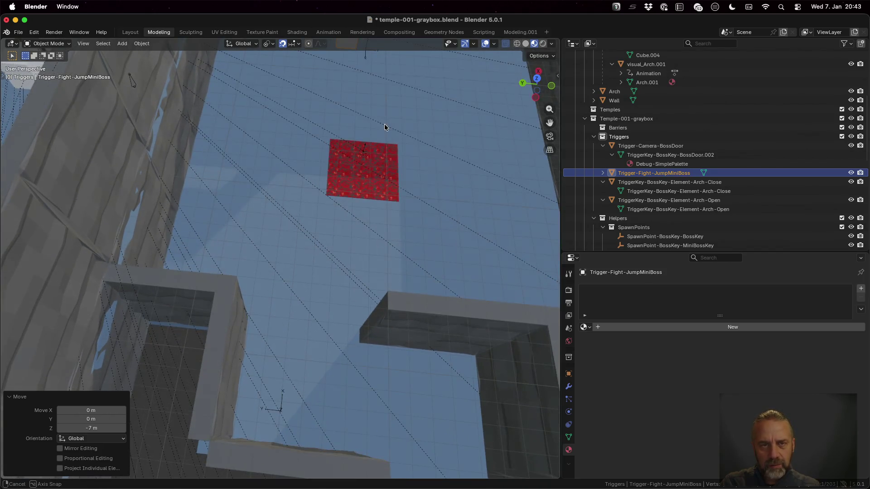
{"action": "key", "text": "g"}
{"action": "key", "text": "z"}
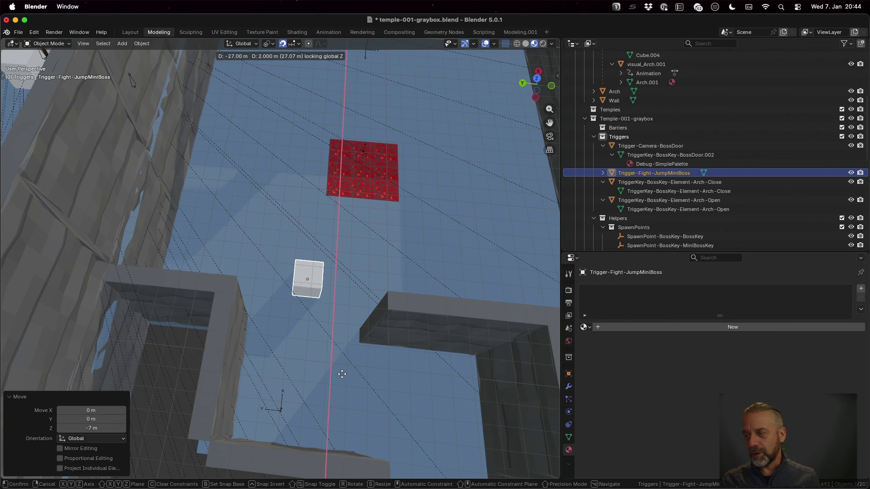
{"action": "left_click", "coordinate": [342, 374]}
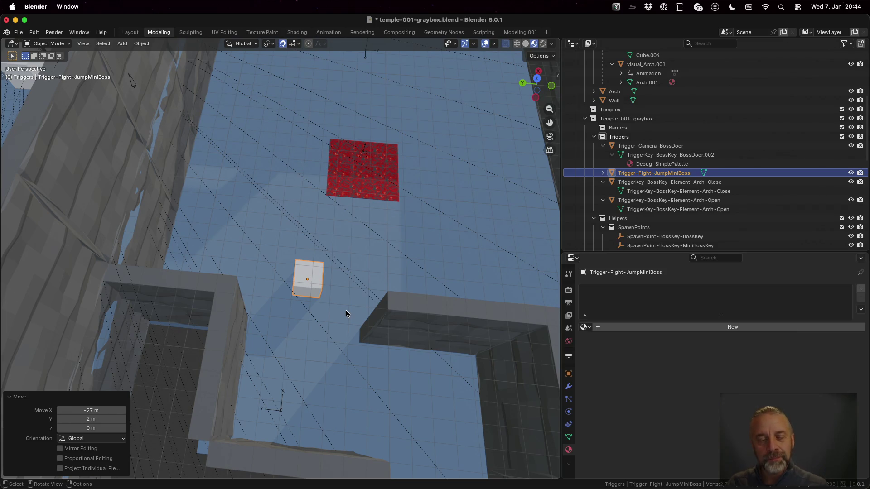
{"action": "scroll", "coordinate": [346, 310], "scroll_direction": "down", "scroll_amount": 5}
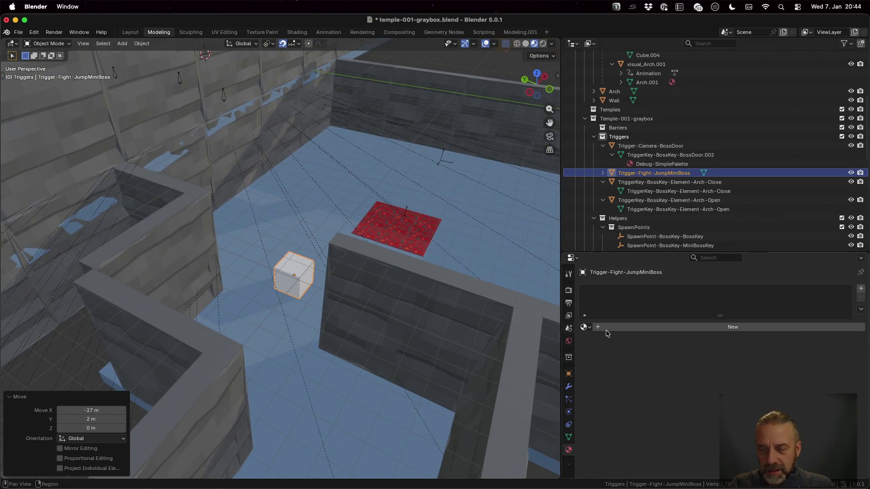
{"action": "left_click", "coordinate": [588, 326]}
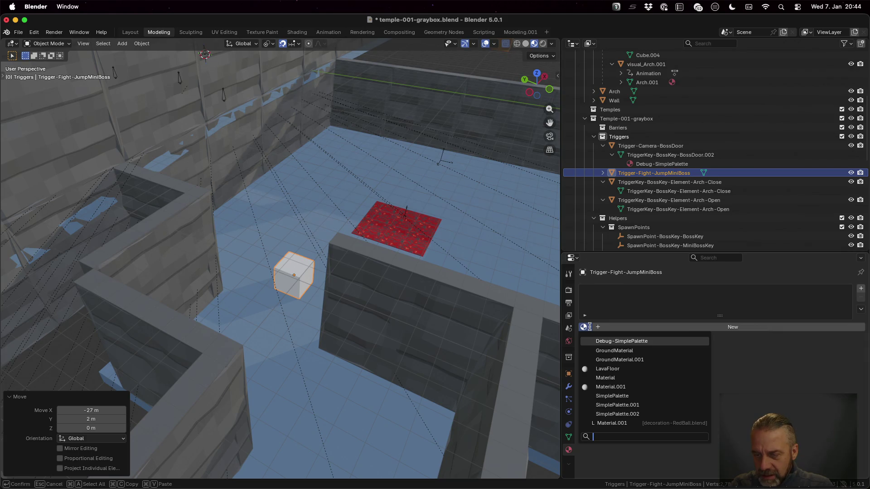
- Apply the Debug-SimplePalette material and frame the cube in the UV Editing workspace
{"action": "left_click", "coordinate": [610, 341]}
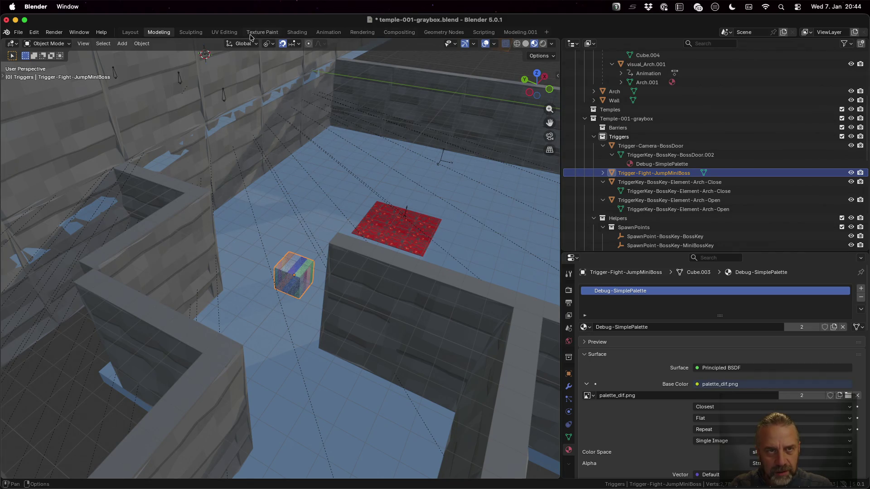
{"action": "left_click", "coordinate": [224, 32]}
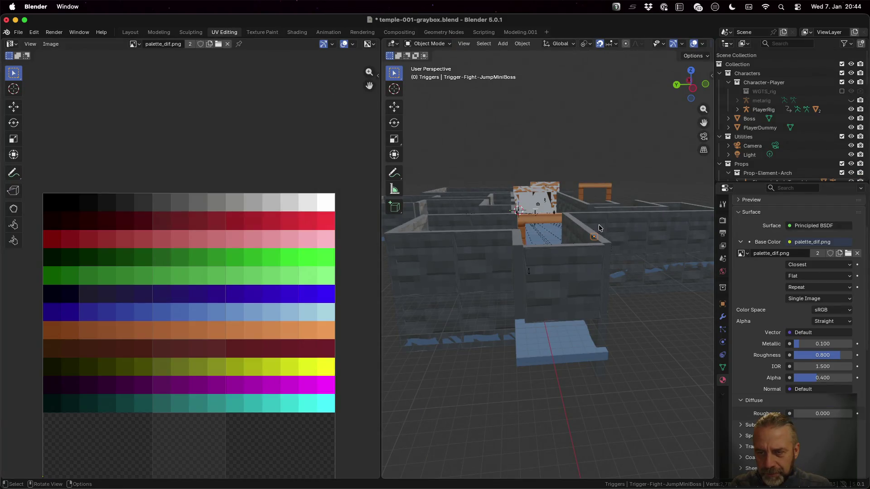
{"action": "left_click_drag", "start_coordinate": [604, 233], "coordinate": [697, 171]}
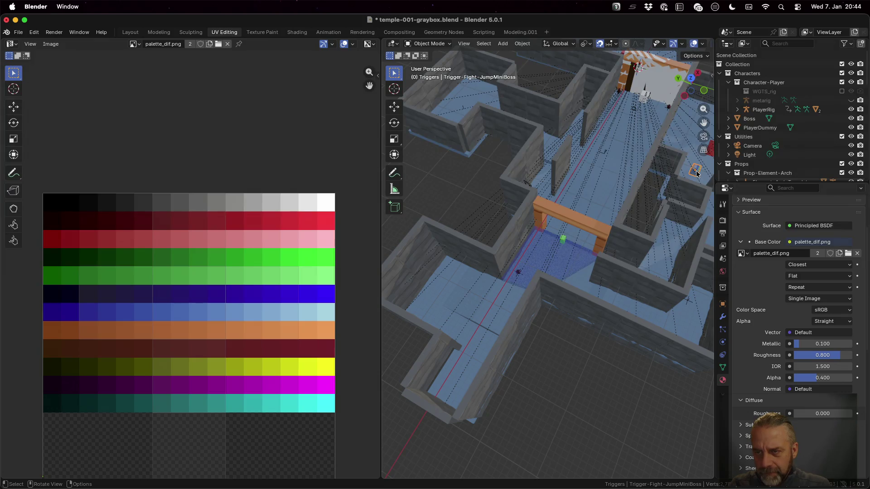
{"action": "key", "text": "KP_Decimal"}
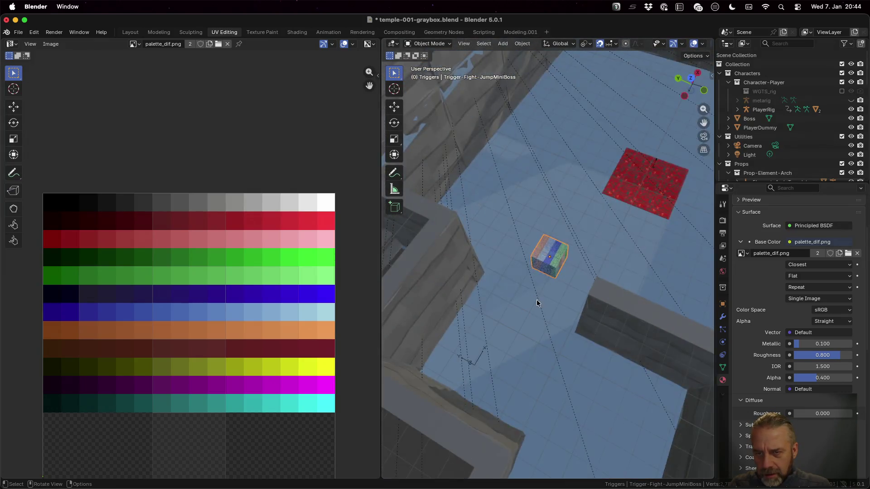
- Scale the cube's UVs to 0 and drop them onto one dark palette swatch
{"action": "key", "text": "Tab"}
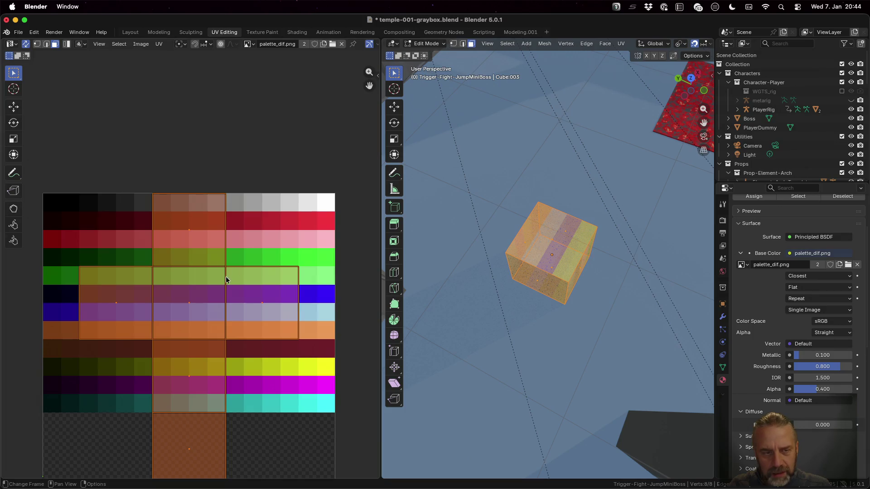
{"action": "key", "text": "s"}
{"action": "key", "text": "0"}
{"action": "key", "text": "Return"}
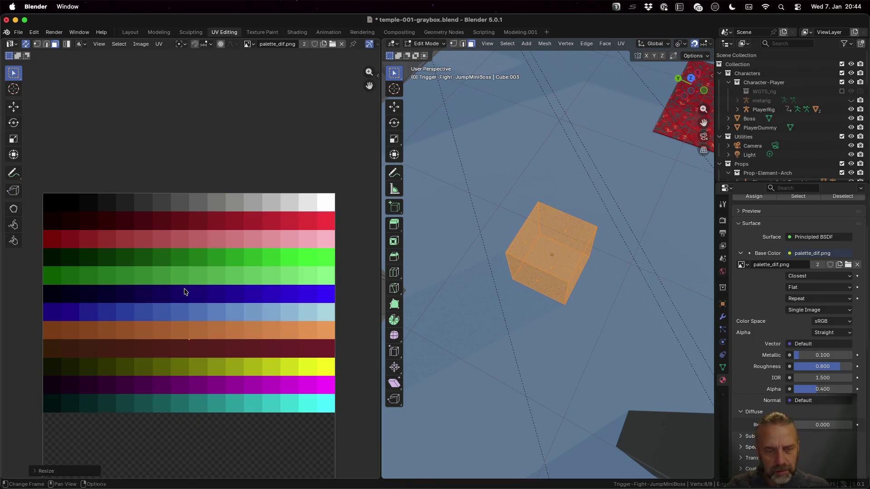
{"action": "key", "text": "g"}
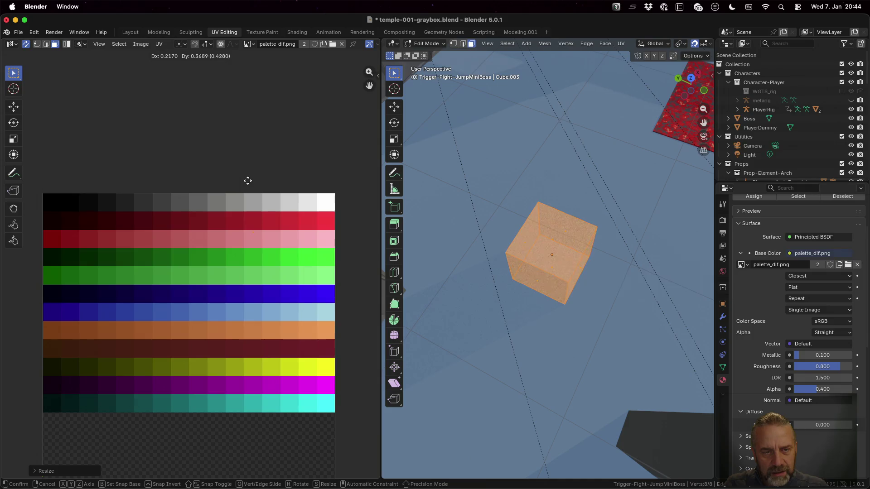
{"action": "left_click", "coordinate": [162, 170]}
{"action": "key", "text": "Tab"}
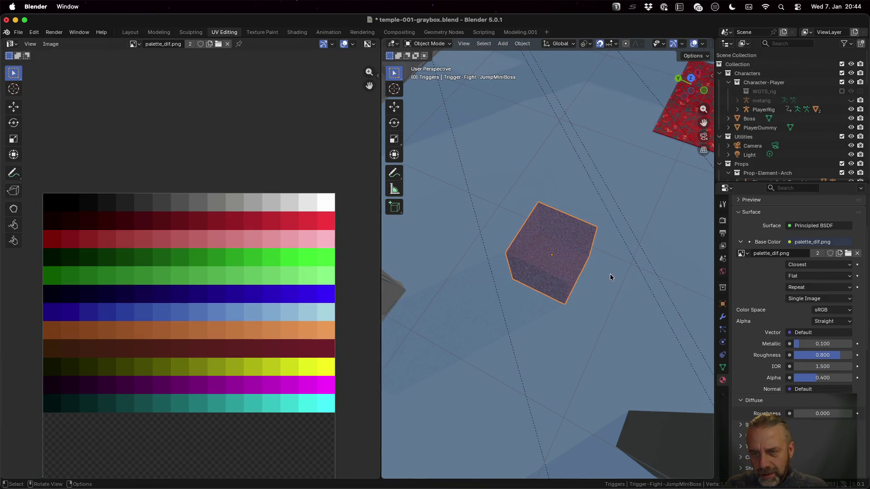
{"action": "mouse_move", "coordinate": [610, 278]}
{"action": "left_mouse_down"}
{"action": "mouse_move", "coordinate": [611, 214]}
{"action": "mouse_move", "coordinate": [624, 205]}
{"action": "mouse_move", "coordinate": [616, 280]}
{"action": "left_mouse_up"}
- Back in Modeling, switch snapping from increments to grid for editing the trigger mesh
{"action": "left_click", "coordinate": [154, 32]}
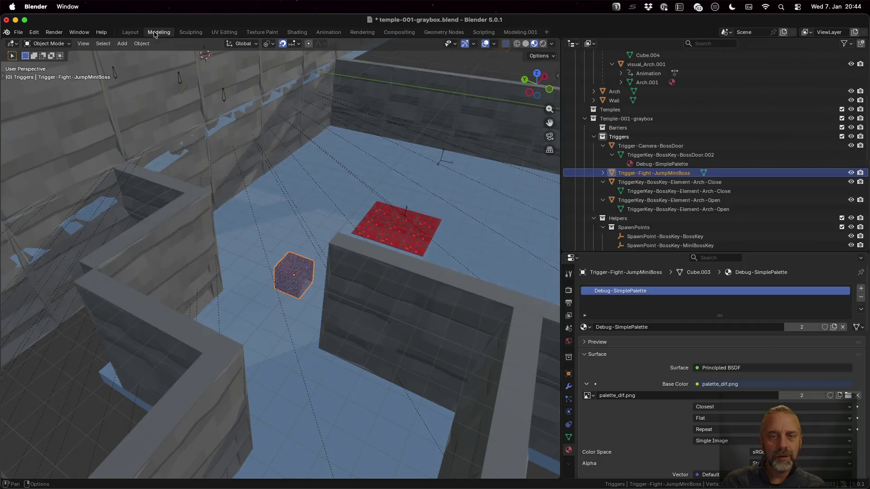
{"action": "mouse_move", "coordinate": [361, 240]}
{"action": "left_mouse_down"}
{"action": "mouse_move", "coordinate": [334, 270]}
{"action": "mouse_move", "coordinate": [454, 277]}
{"action": "mouse_move", "coordinate": [365, 278]}
{"action": "left_mouse_up"}
{"action": "key", "text": "Tab"}
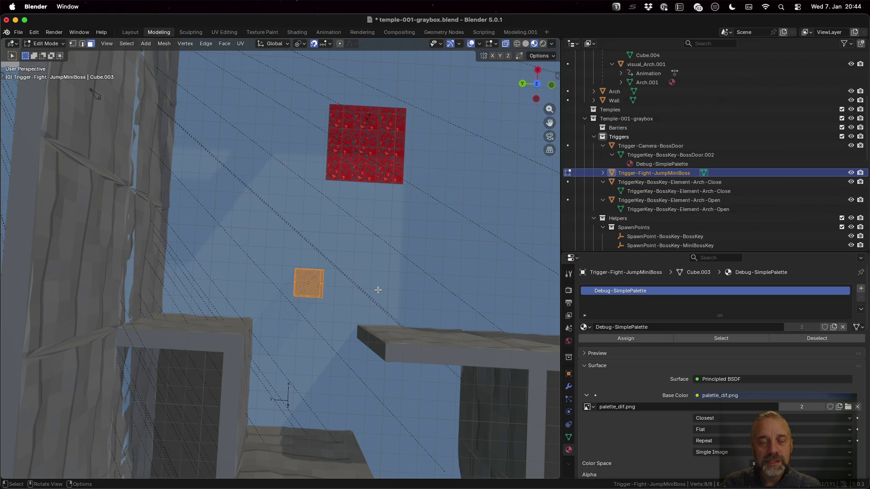
{"action": "key", "text": "s"}
{"action": "key", "text": "y"}
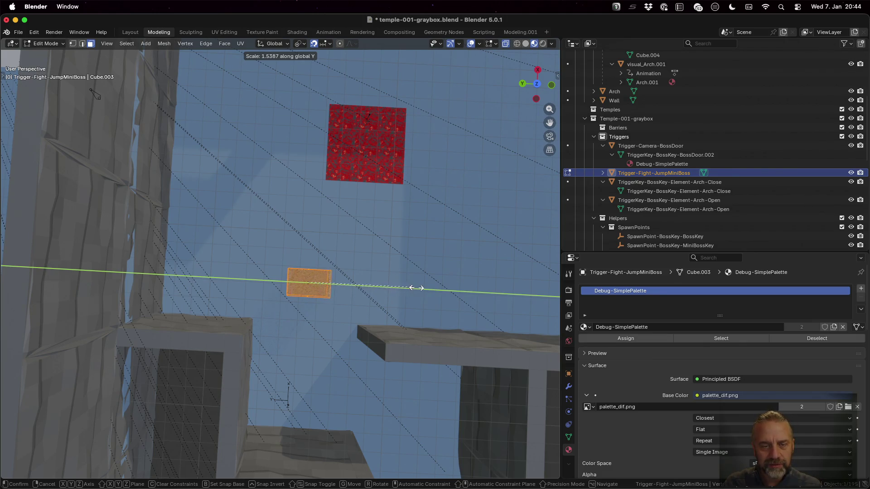
{"action": "left_click", "coordinate": [380, 286]}
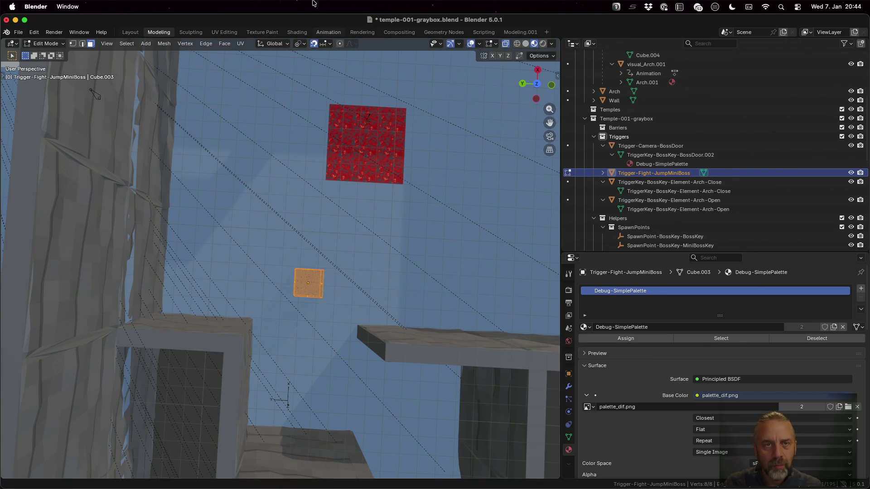
{"action": "left_click", "coordinate": [329, 44]}
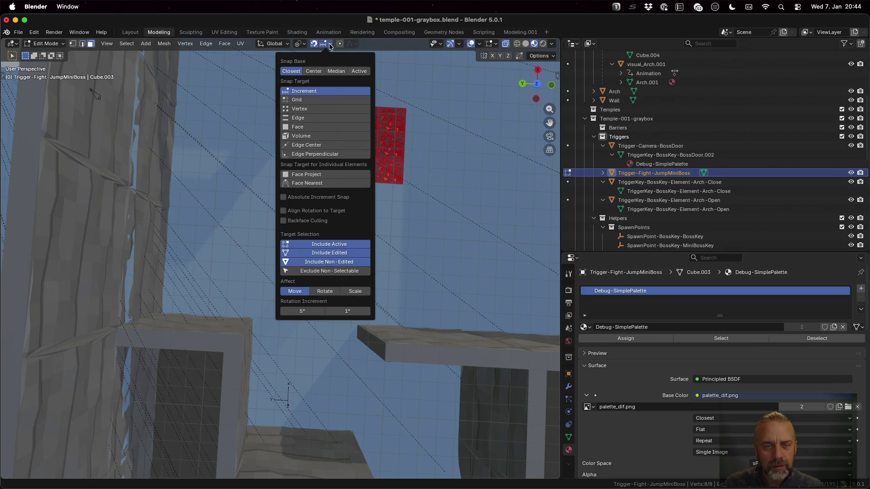
{"action": "left_click", "coordinate": [316, 100]}
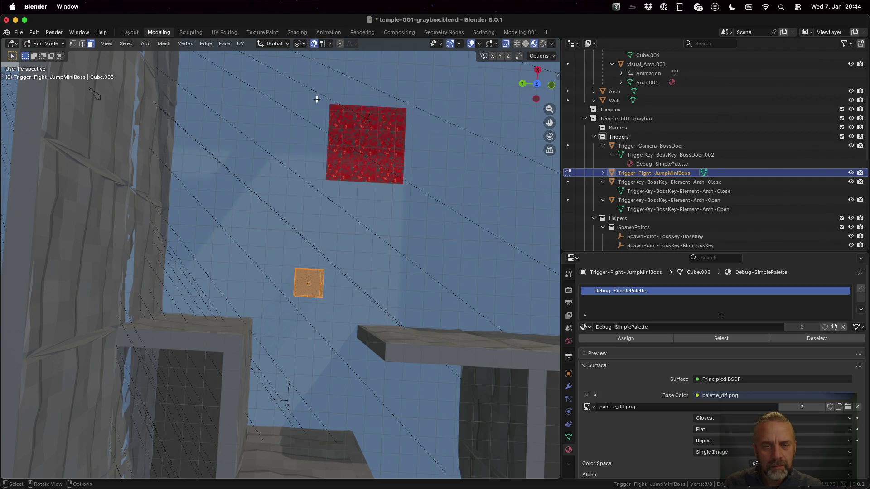
- Stretch the trigger mesh six times along Y
{"action": "key", "text": "s"}
{"action": "key", "text": "y"}
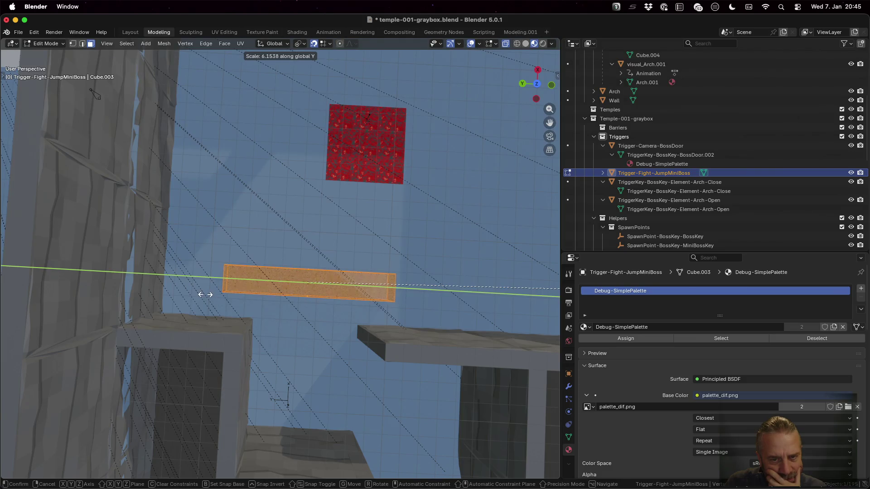
{"action": "key", "text": "Escape"}
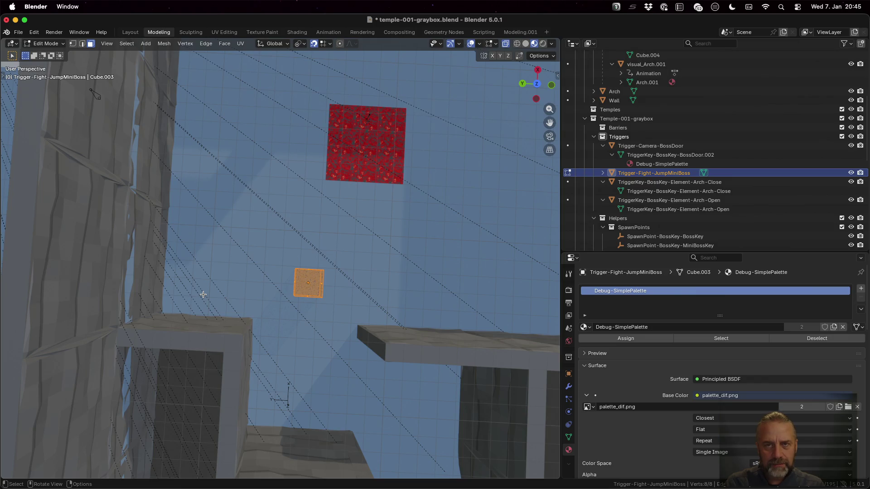
{"action": "key", "text": "s"}
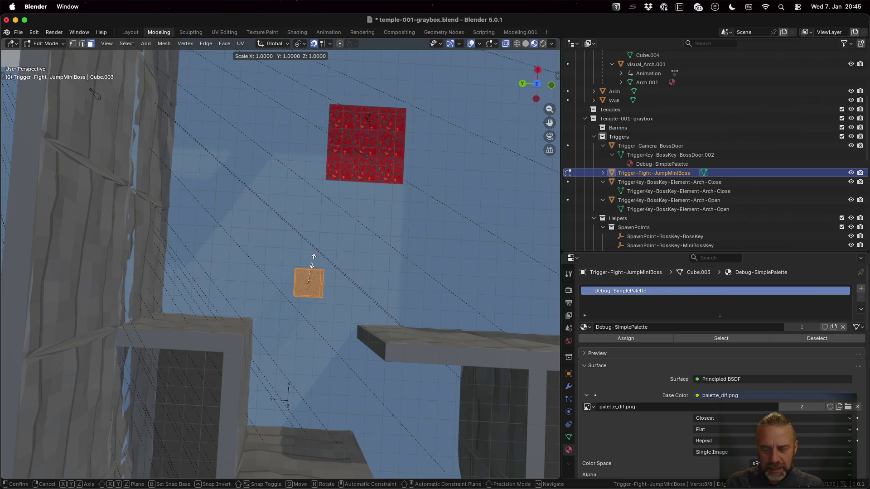
{"action": "key", "text": "y"}
{"action": "key", "text": "6"}
{"action": "key", "text": "Return"}
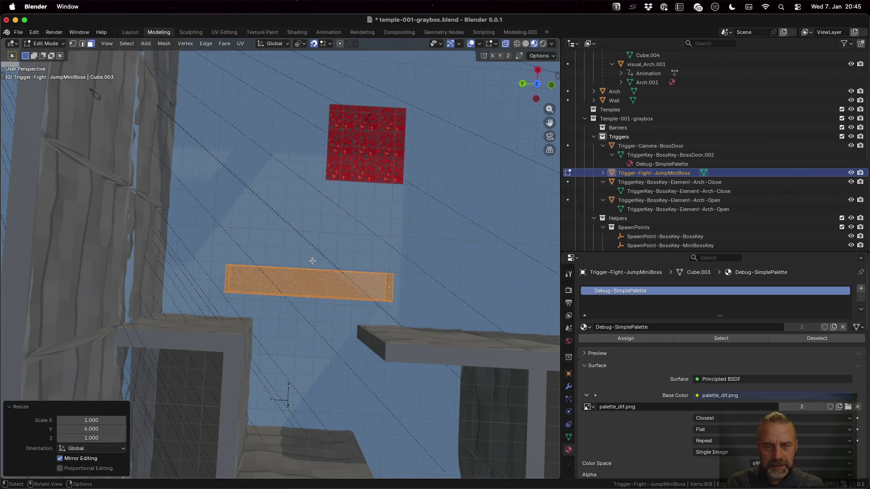
- Move the trigger -5 along X onto the doorway beam, then return to object mode
{"action": "left_click_drag", "start_coordinate": [308, 381], "coordinate": [310, 376]}
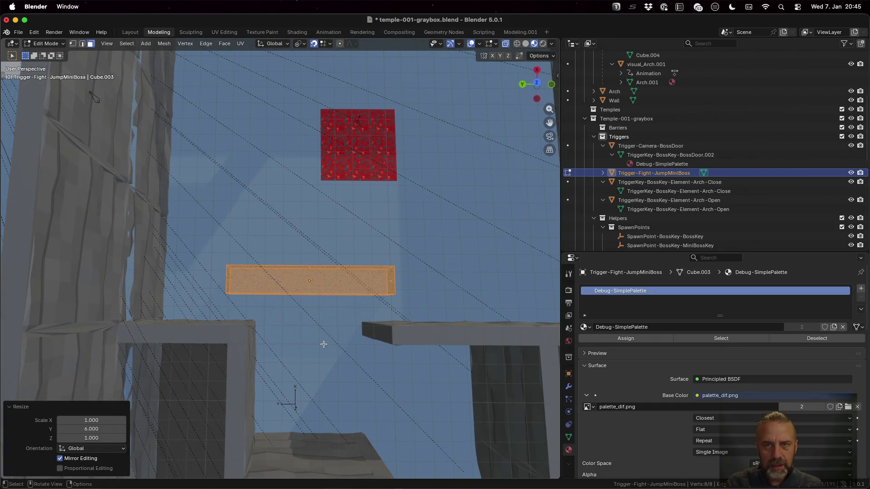
{"action": "type", "text": "gx-5"}
{"action": "key", "text": "BackSpace"}
{"action": "key", "text": "BackSpace"}
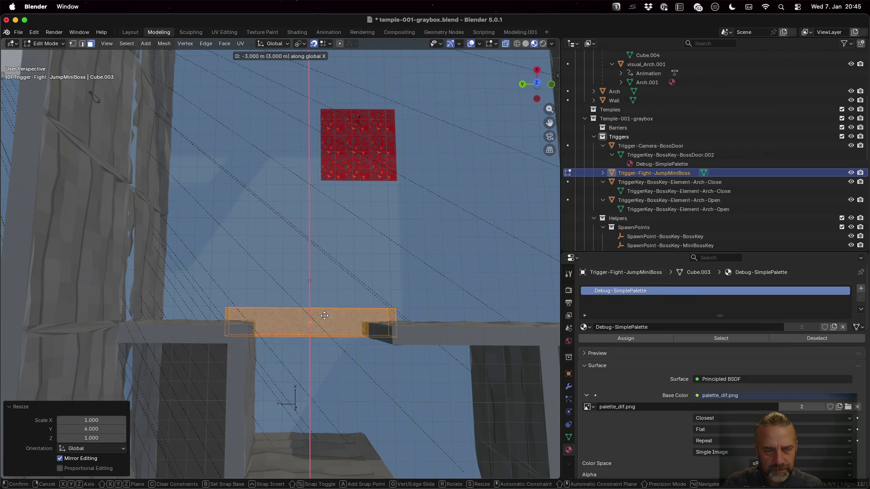
{"action": "left_click", "coordinate": [322, 302]}
{"action": "mouse_move", "coordinate": [373, 389]}
{"action": "left_mouse_down"}
{"action": "mouse_move", "coordinate": [289, 371]}
{"action": "mouse_move", "coordinate": [252, 375]}
{"action": "mouse_move", "coordinate": [253, 394]}
{"action": "mouse_move", "coordinate": [266, 399]}
{"action": "left_mouse_up"}
{"action": "key", "text": "Tab"}
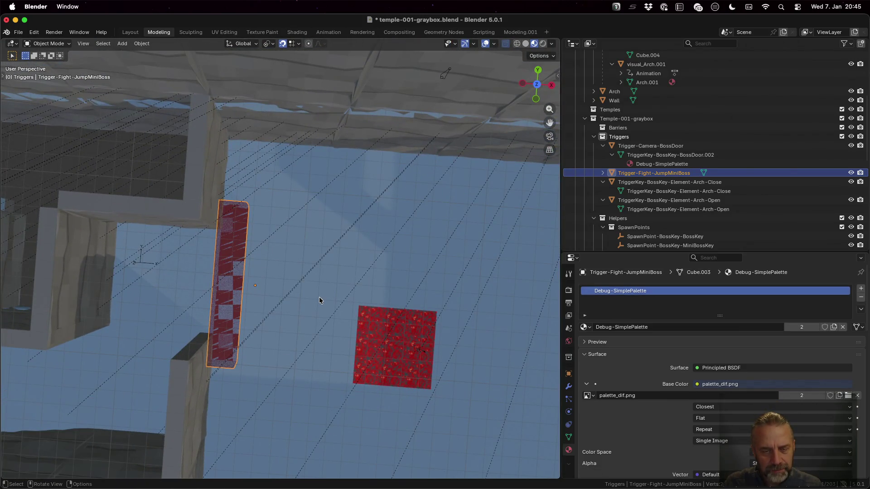
- Save temple-001-graybox.blend and go to the desktop with the terminal
{"action": "mouse_move", "coordinate": [321, 301]}
{"action": "left_mouse_down"}
{"action": "mouse_move", "coordinate": [286, 335]}
{"action": "mouse_move", "coordinate": [370, 253]}
{"action": "mouse_move", "coordinate": [389, 286]}
{"action": "left_mouse_up"}
{"action": "key", "text": "super+s"}
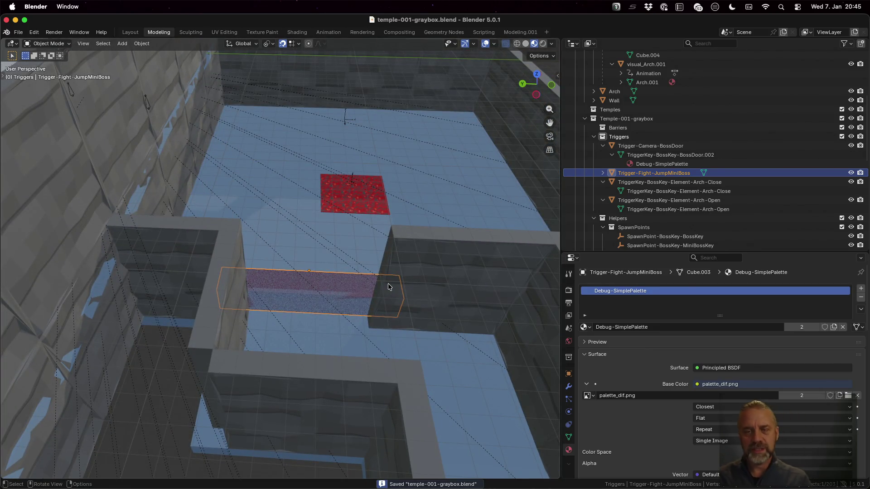
{"action": "key", "text": "ctrl+Left"}
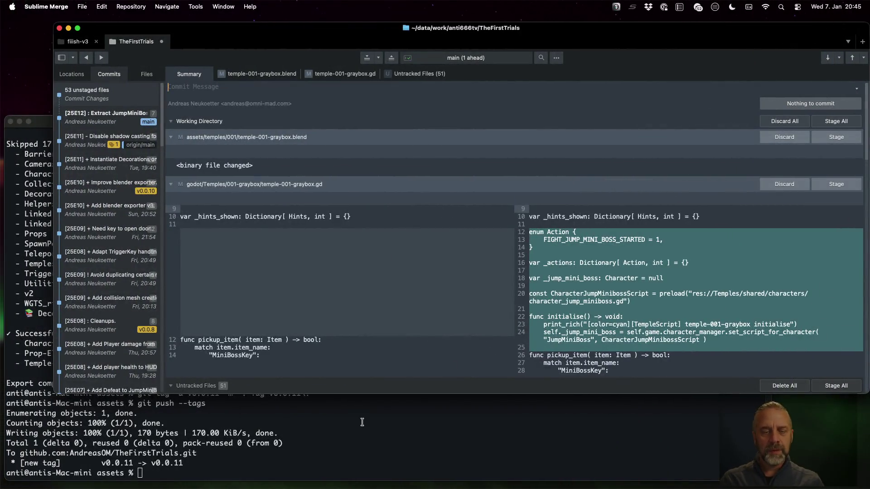
- Recall and run ./rexport_v3.sh temples/001/temple-001-graybox.blend ../godot from shell history
{"action": "left_click", "coordinate": [363, 422]}
{"action": "key", "text": "Up"}
{"action": "key", "text": "Up"}
{"action": "key", "text": "Down"}
{"action": "key", "text": "Down"}
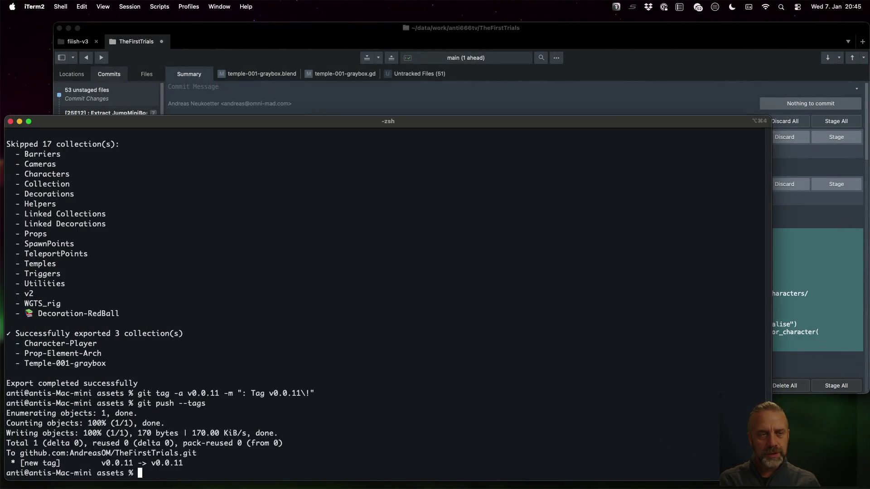
{"action": "key", "text": "ctrl+Right"}
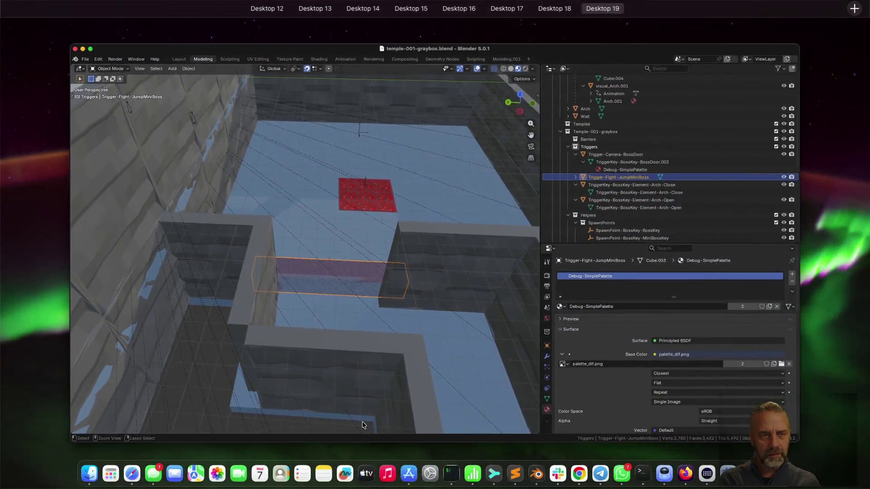
{"action": "key", "text": "ctrl+Left"}
{"action": "key", "text": "ctrl+r"}
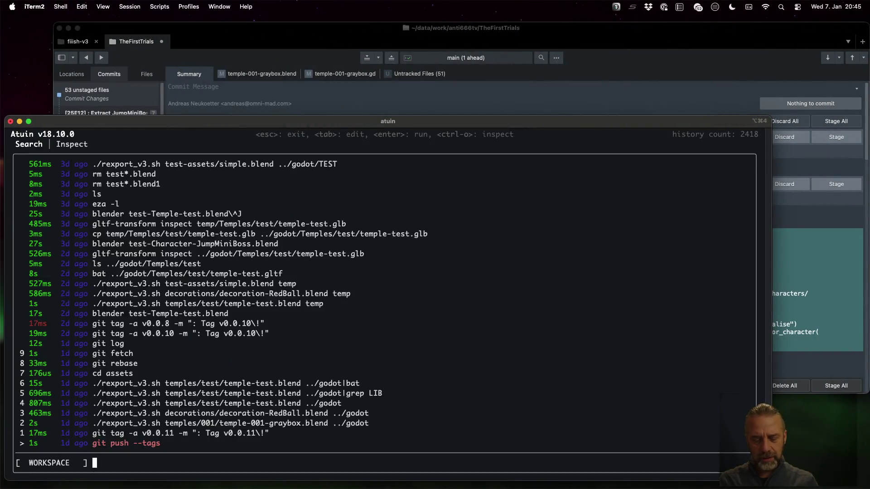
{"action": "type", "text": "rex"}
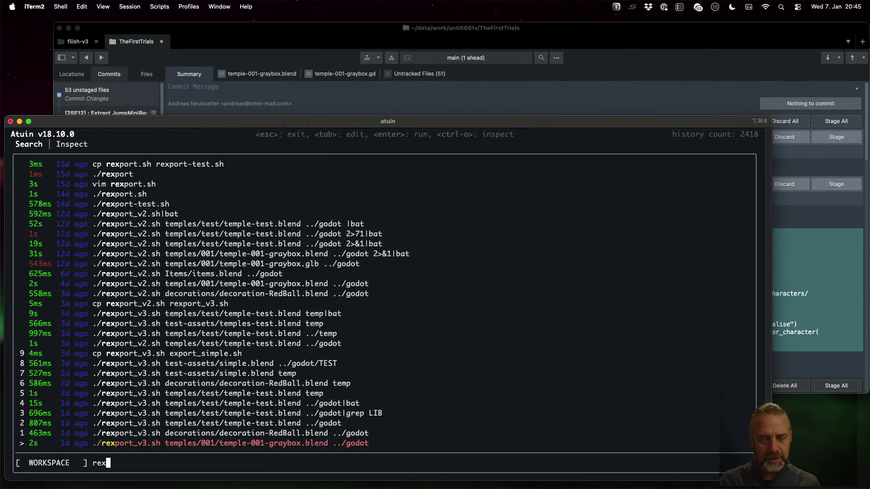
{"action": "key", "text": "Tab"}
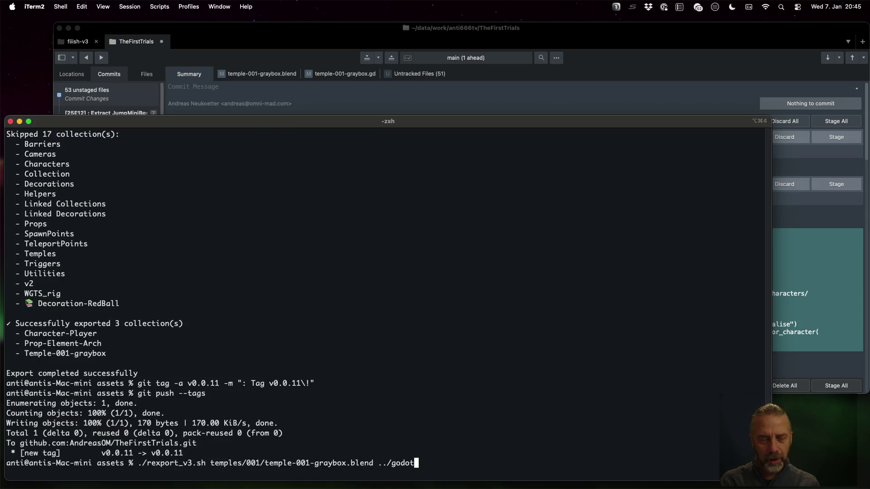
{"action": "key", "text": "Return"}
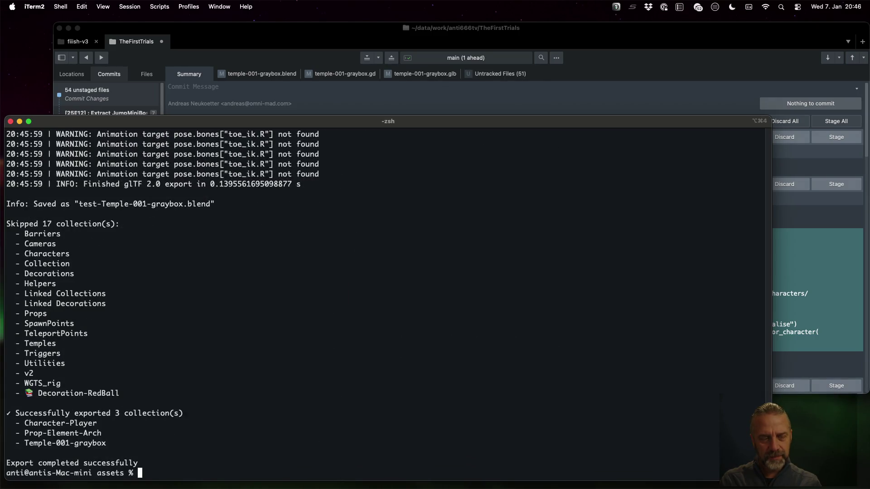
{"action": "key", "text": "super+Tab"}
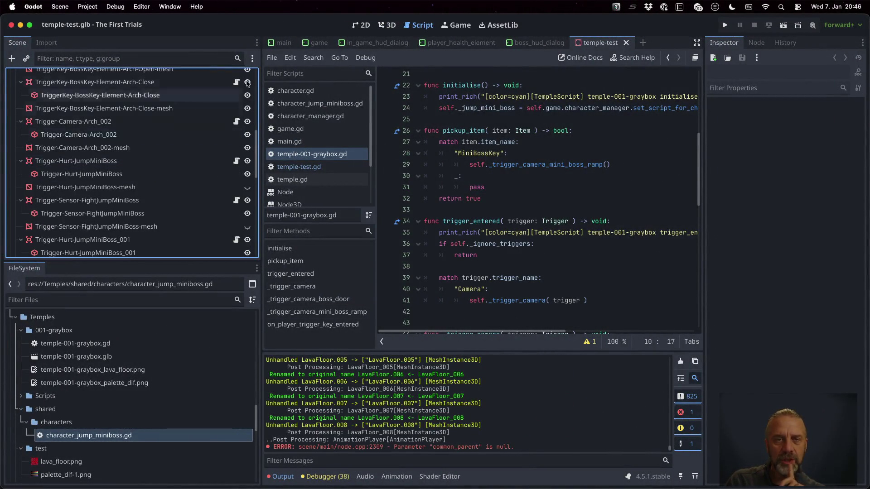
- Open the re-imported Temple-001-graybox scene, choosing Open Anyway
{"action": "left_click", "coordinate": [318, 42]}
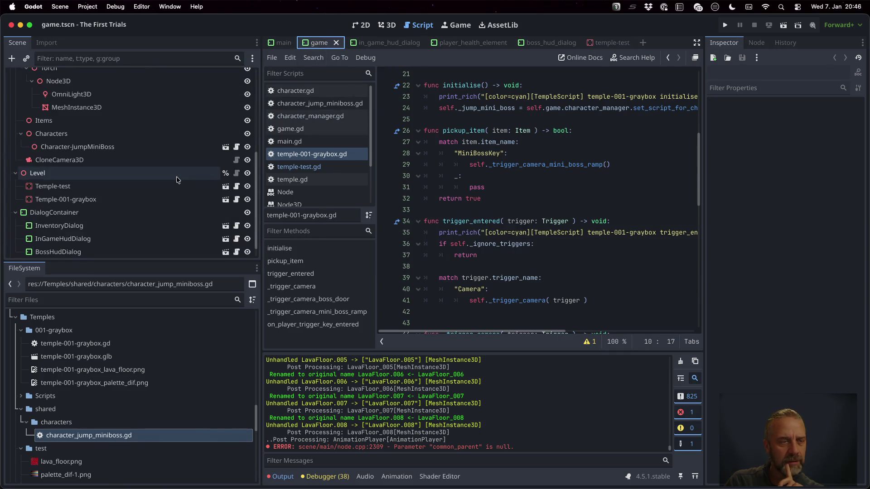
{"action": "left_click", "coordinate": [225, 200]}
{"action": "left_click", "coordinate": [431, 255]}
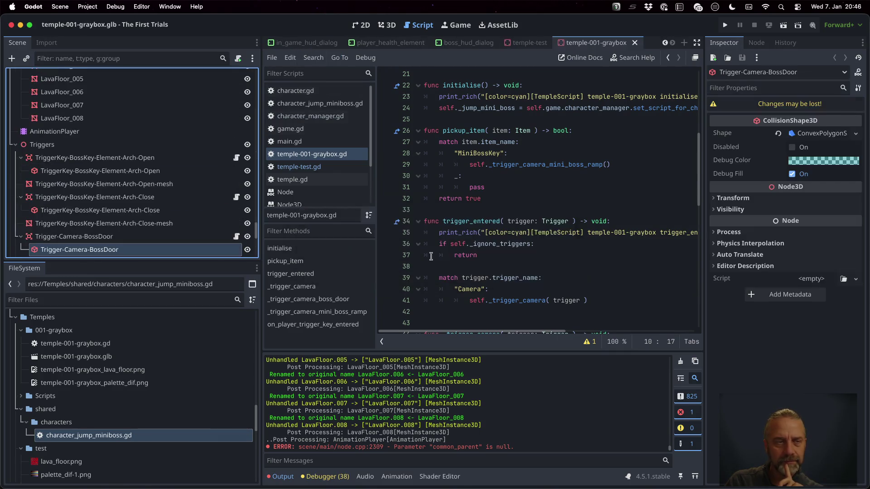
{"action": "scroll", "coordinate": [208, 185], "scroll_direction": "down", "scroll_amount": 3}
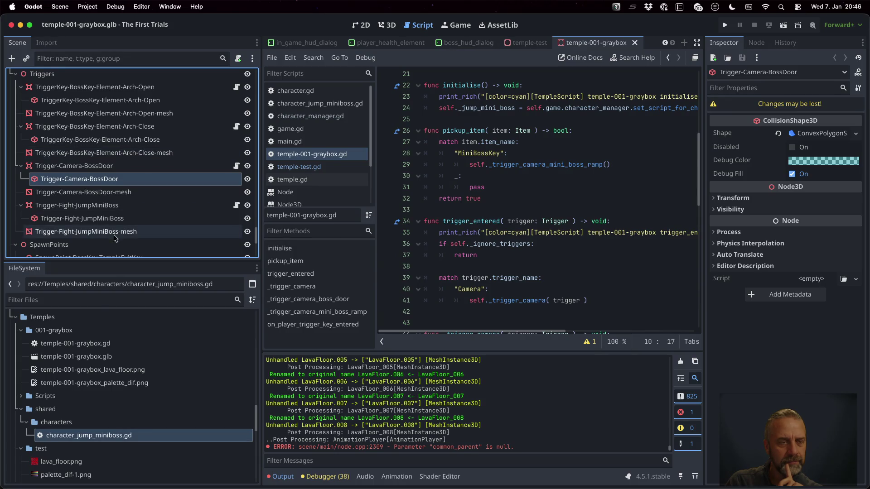
- Select and frame Trigger-Fight-JumpMiniBoss in the 3D view, then run the game
{"action": "left_click", "coordinate": [112, 208]}
{"action": "left_click", "coordinate": [386, 25]}
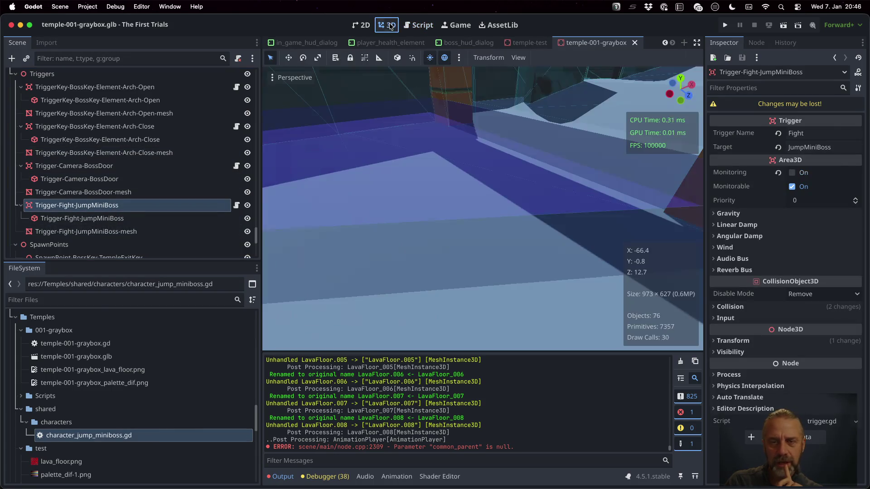
{"action": "key", "text": "f"}
{"action": "scroll", "coordinate": [608, 199], "scroll_direction": "down", "scroll_amount": 5}
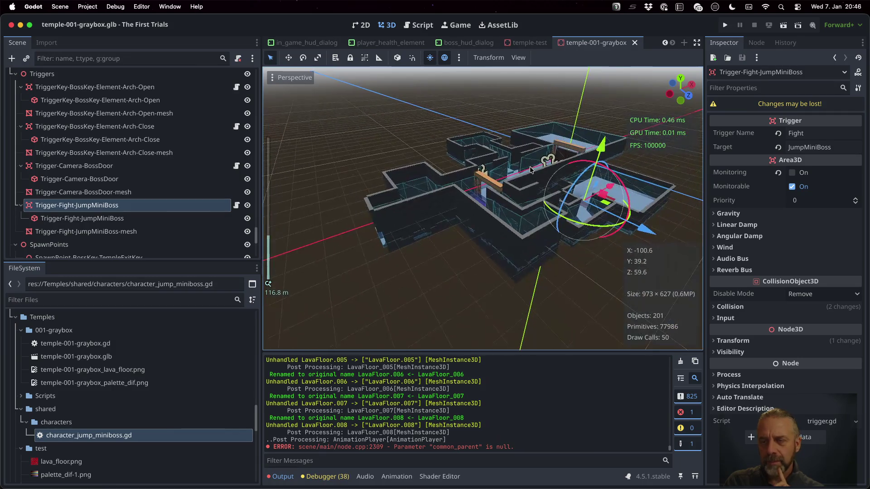
{"action": "left_click_drag", "start_coordinate": [609, 200], "coordinate": [423, 268]}
{"action": "scroll", "coordinate": [390, 298], "scroll_direction": "up", "scroll_amount": 6}
{"action": "left_click_drag", "start_coordinate": [390, 298], "coordinate": [502, 116]}
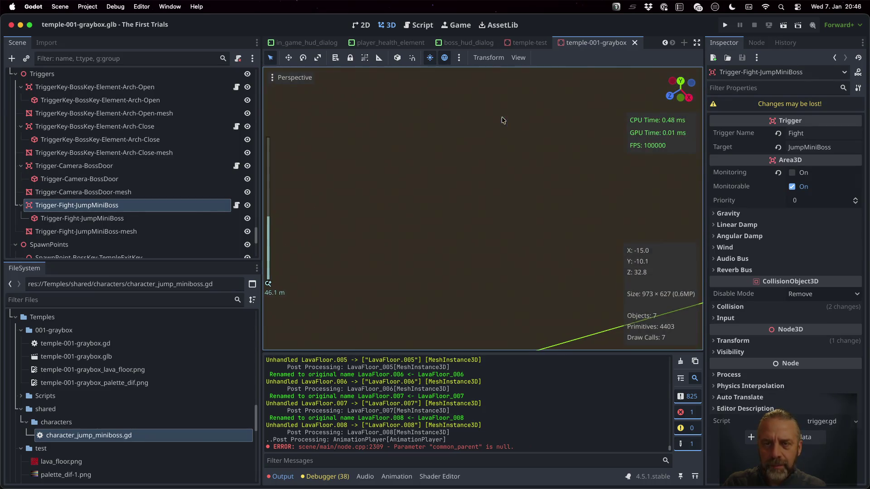
{"action": "key", "text": "f"}
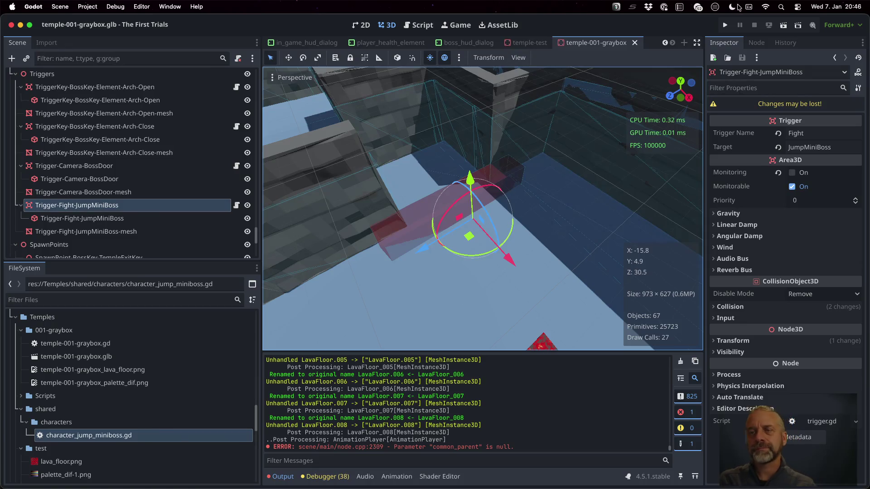
{"action": "key", "text": "super+b"}
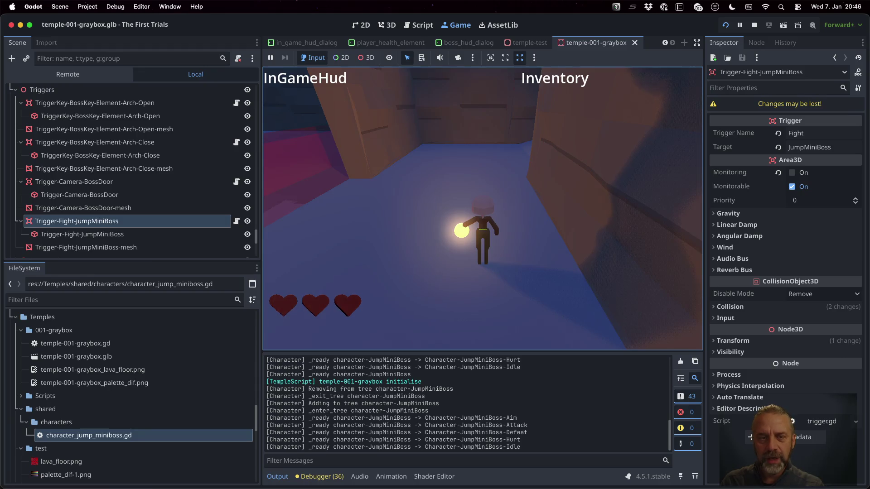
- Walk the player into the red boss area to log Fight -> JumpMiniBoss, then stop and reopen the script
{"action": "key", "text": "w"}
{"action": "key", "text": "w"}
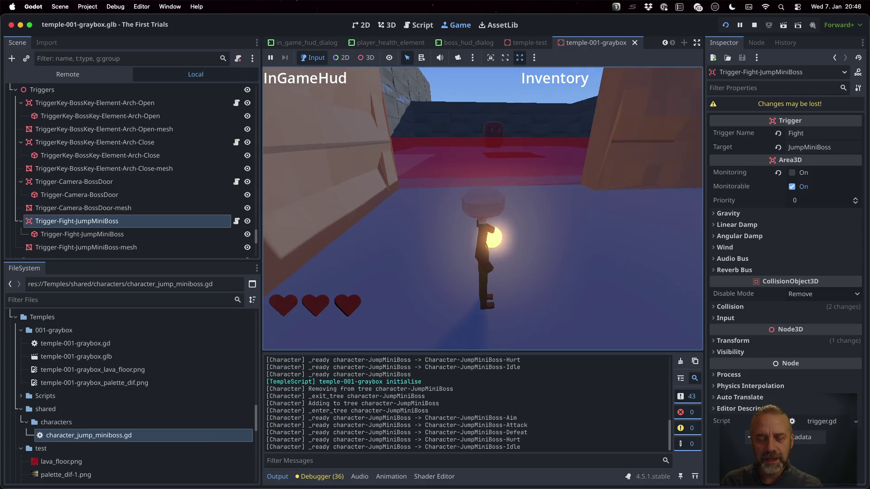
{"action": "key", "text": "w"}
{"action": "key", "text": "w"}
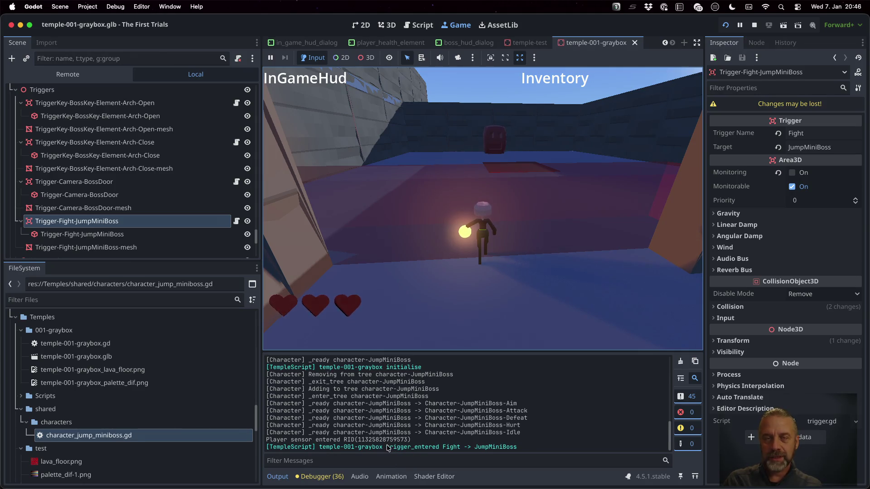
{"action": "left_click", "coordinate": [762, 27]}
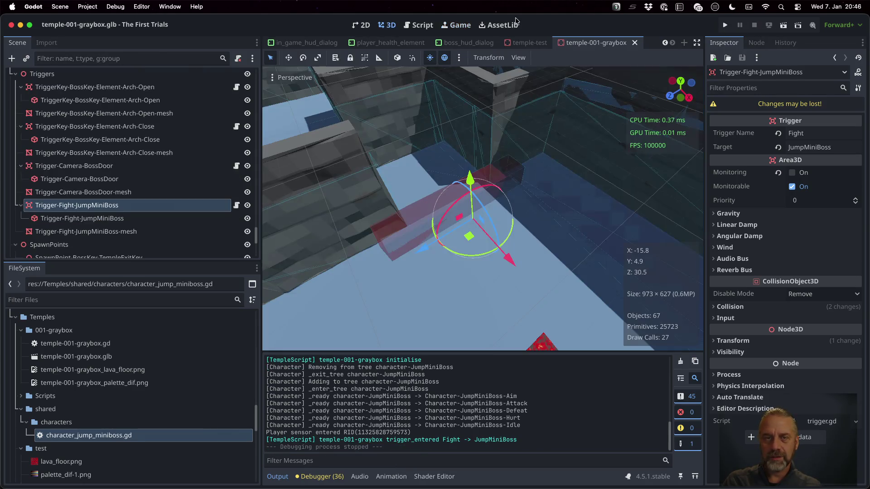
{"action": "left_click", "coordinate": [417, 25]}
{"action": "left_click", "coordinate": [461, 281]}
- Add a "Fight": case after "Camera" that calls self._trigger_fight( trigger )
{"action": "left_click", "coordinate": [460, 266]}
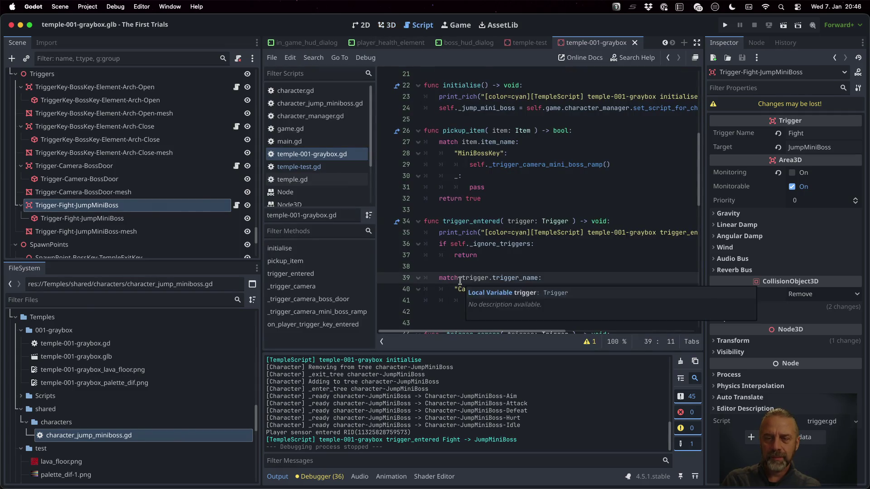
{"action": "scroll", "coordinate": [542, 275], "scroll_direction": "down", "scroll_amount": 2}
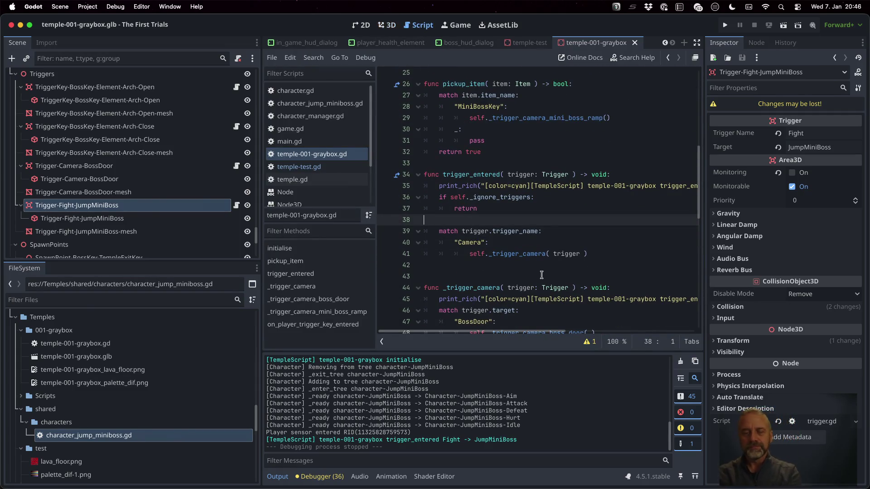
{"action": "left_click", "coordinate": [542, 275]}
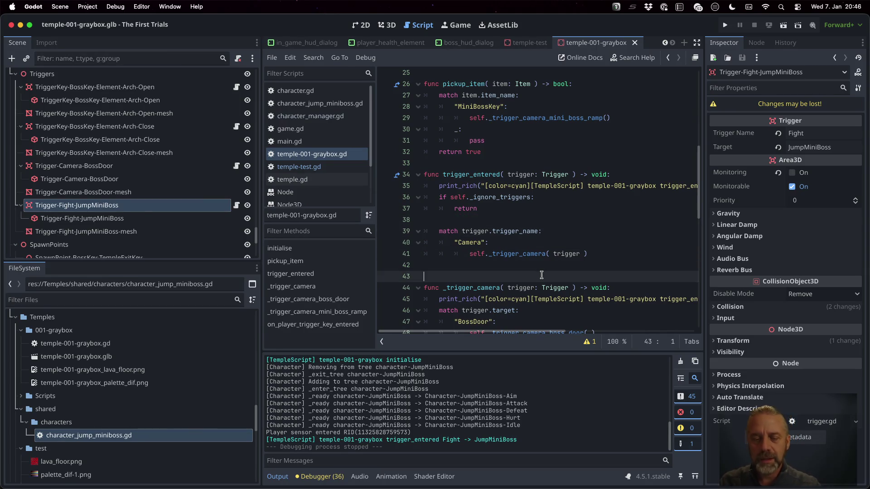
{"action": "key", "text": "Up"}
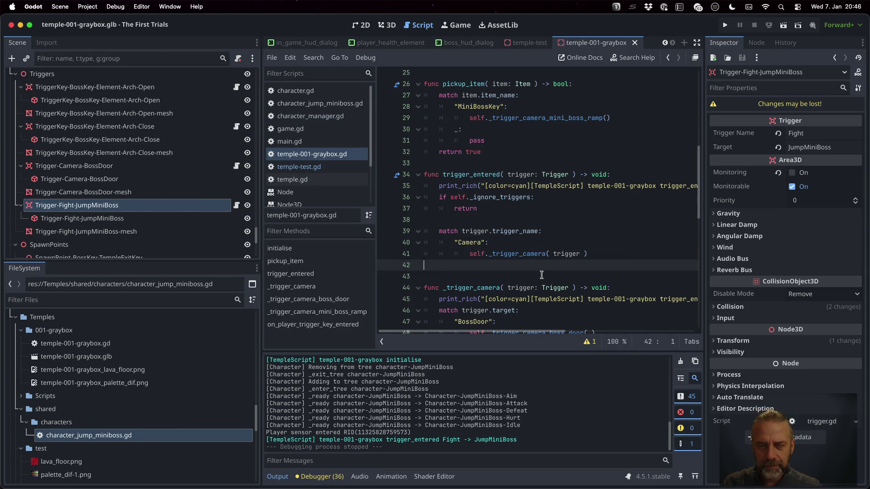
{"action": "key", "text": "Up"}
{"action": "key", "text": "End"}
{"action": "key", "text": "Return"}
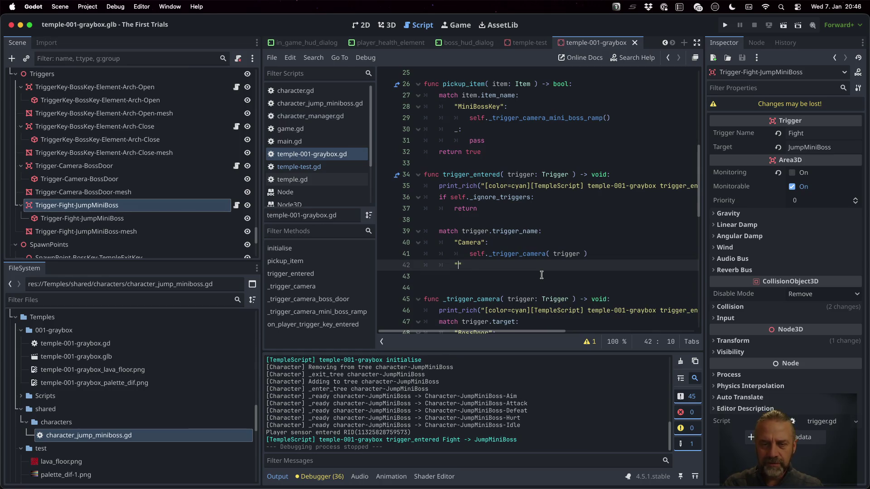
{"action": "type", "text": "Fight\":"}
{"action": "key", "text": "Return"}
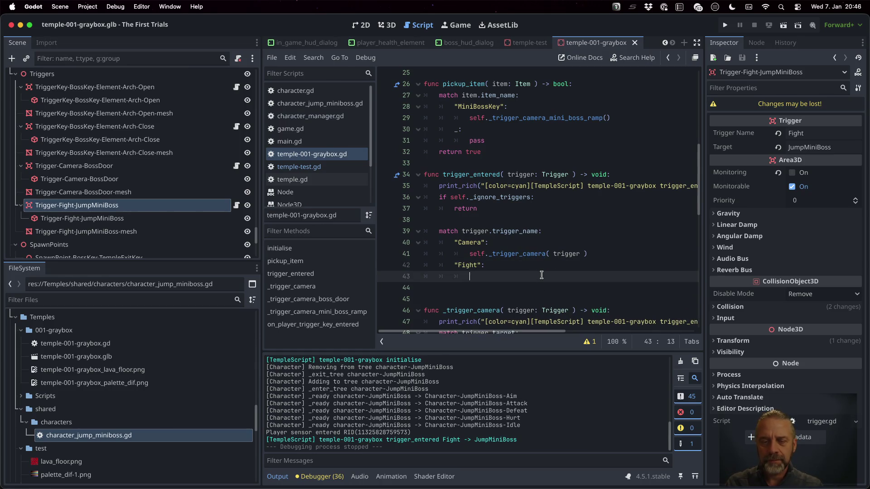
{"action": "type", "text": "self._"}
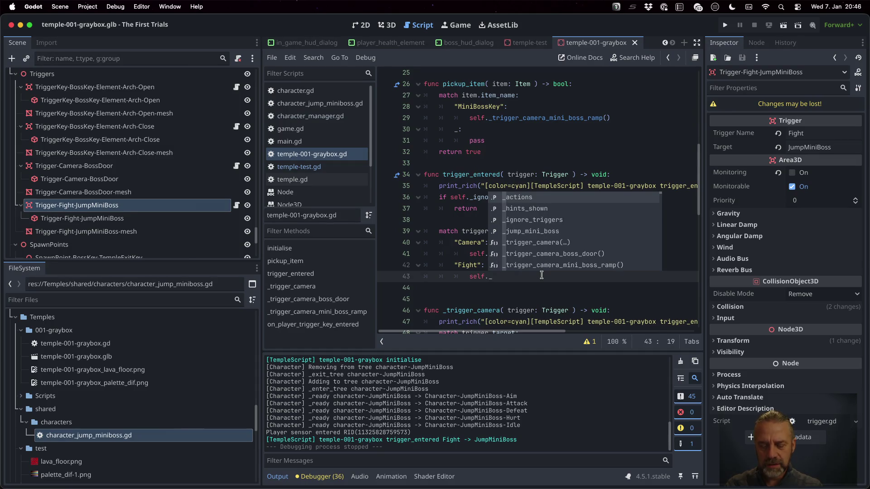
{"action": "type", "text": "trigger_"}
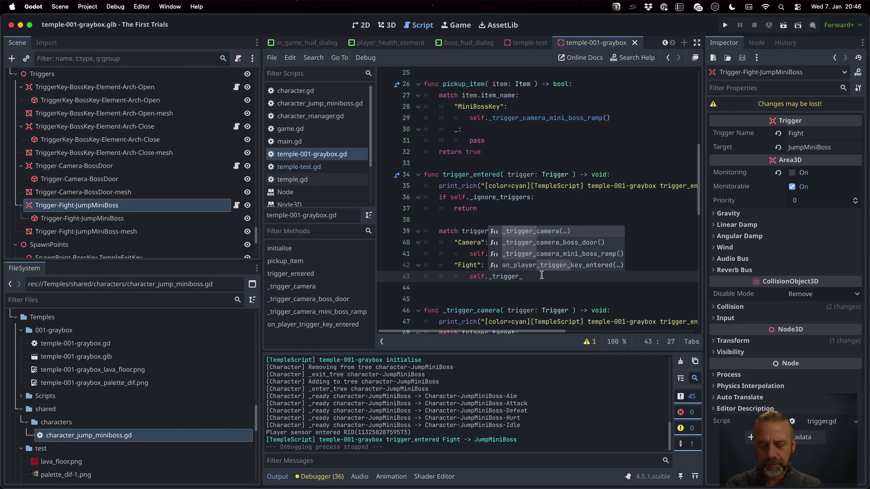
{"action": "type", "text": "fight( trigger"}
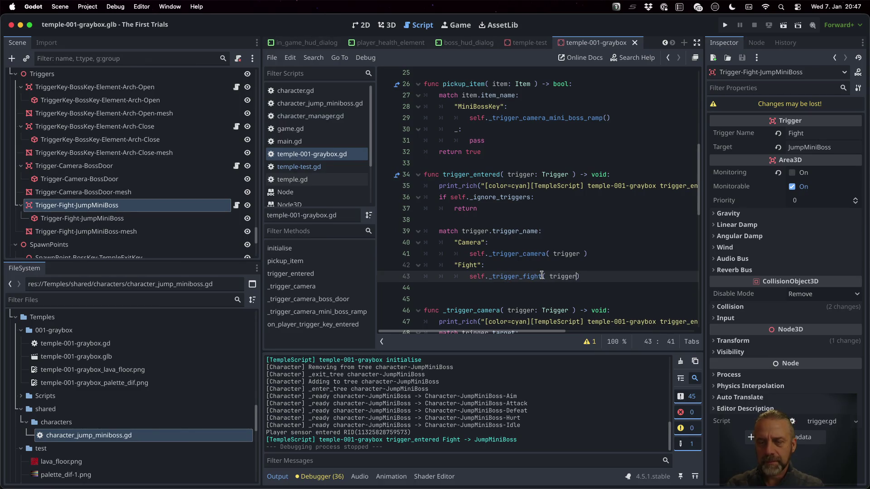
{"action": "key", "text": "Down"}
{"action": "key", "text": "Down"}
{"action": "key", "text": "Return"}
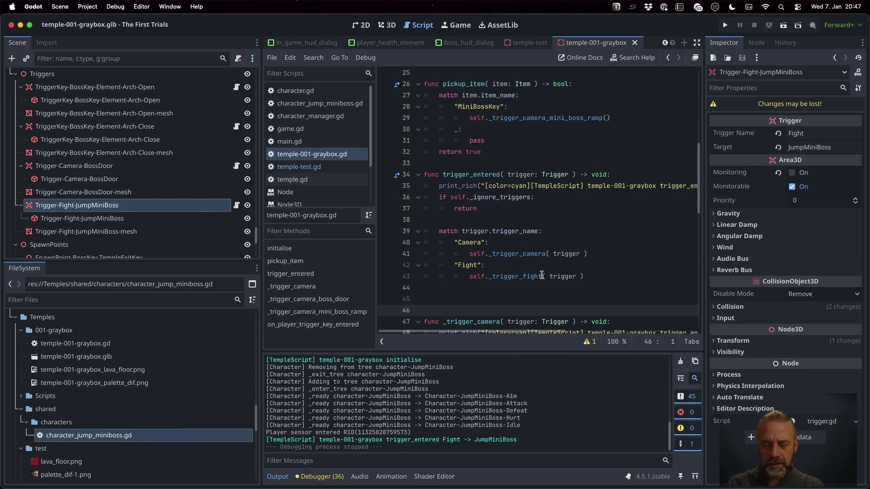
- Paste a copy of the _trigger_camera function below it, separated by blank lines
{"action": "key", "text": "Down"}
{"action": "key", "text": "Home"}
{"action": "key", "text": "shift+Down"}
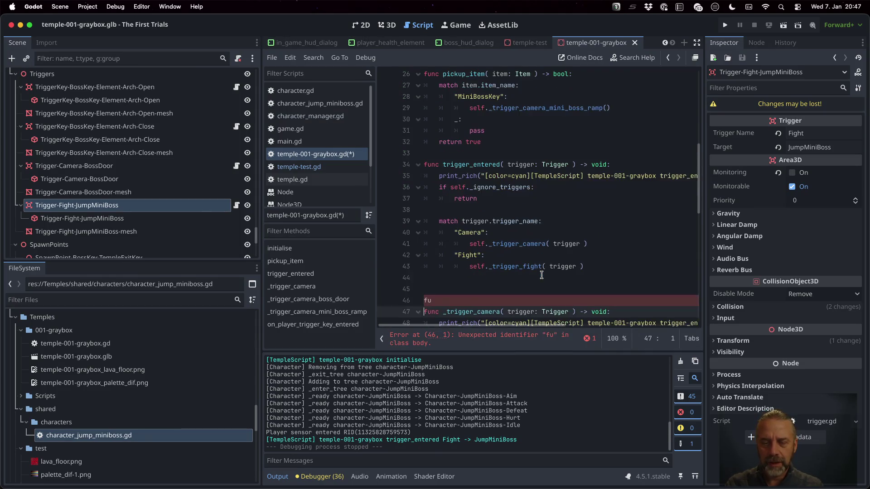
{"action": "key", "text": "shift+Down"}
{"action": "key", "text": "shift+Down"}
{"action": "key", "text": "shift+Down"}
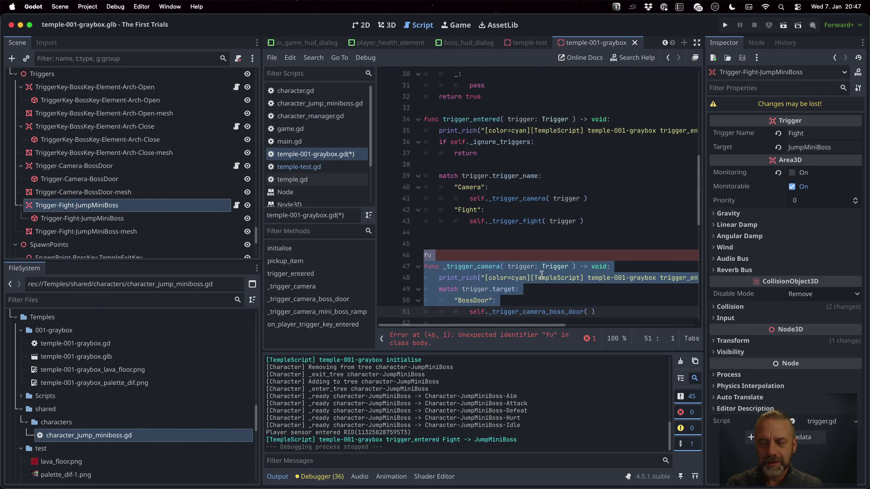
{"action": "key", "text": "shift+Down"}
{"action": "key", "text": "shift+Up"}
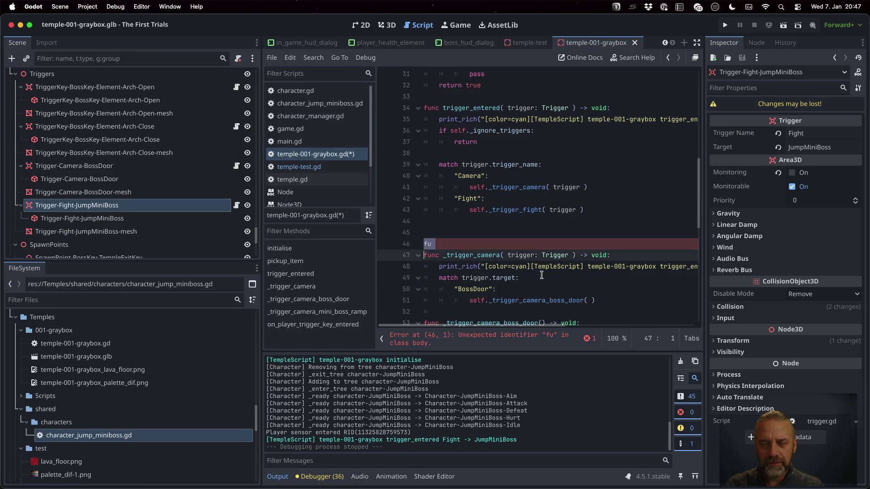
{"action": "key", "text": "ctrl+v"}
{"action": "key", "text": "Up"}
{"action": "key", "text": "Up"}
{"action": "key", "text": "Down"}
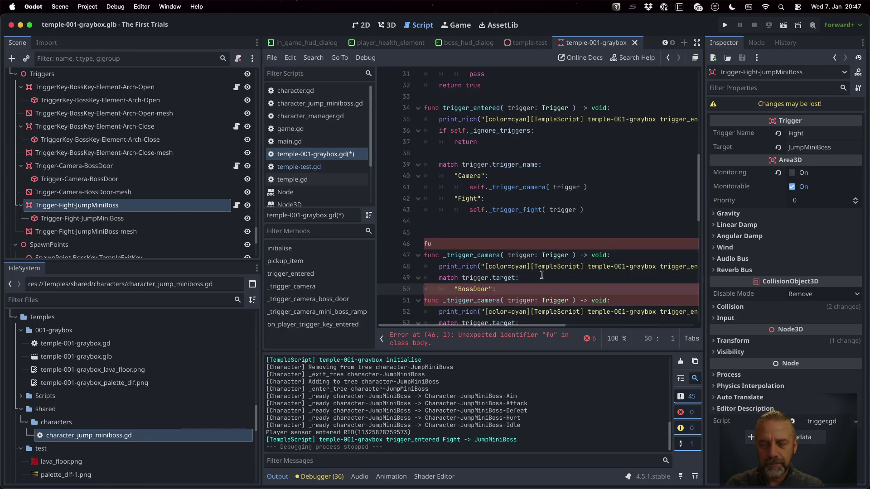
{"action": "key", "text": "End"}
{"action": "key", "text": "Return"}
{"action": "key", "text": "Up"}
{"action": "key", "text": "Up"}
{"action": "key", "text": "Up"}
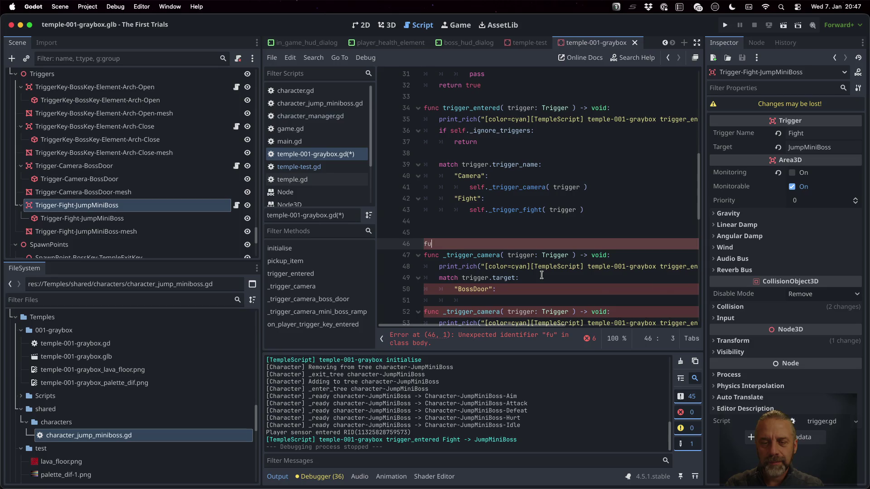
- Rename the copy to _trigger_fight and change its match value from BossDoor to "JumpMiniBoss"
{"action": "double_click", "coordinate": [528, 209]}
{"action": "key", "text": "ctrl+c"}
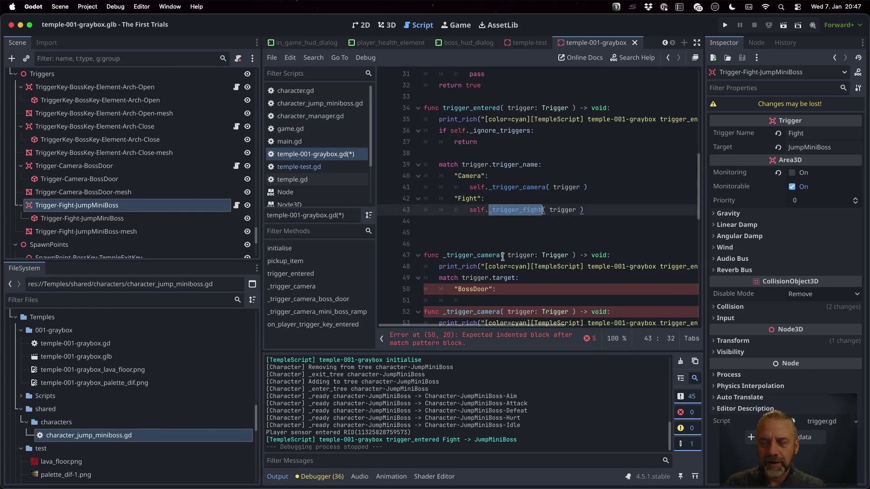
{"action": "double_click", "coordinate": [484, 255]}
{"action": "key", "text": "ctrl+v"}
{"action": "double_click", "coordinate": [475, 288]}
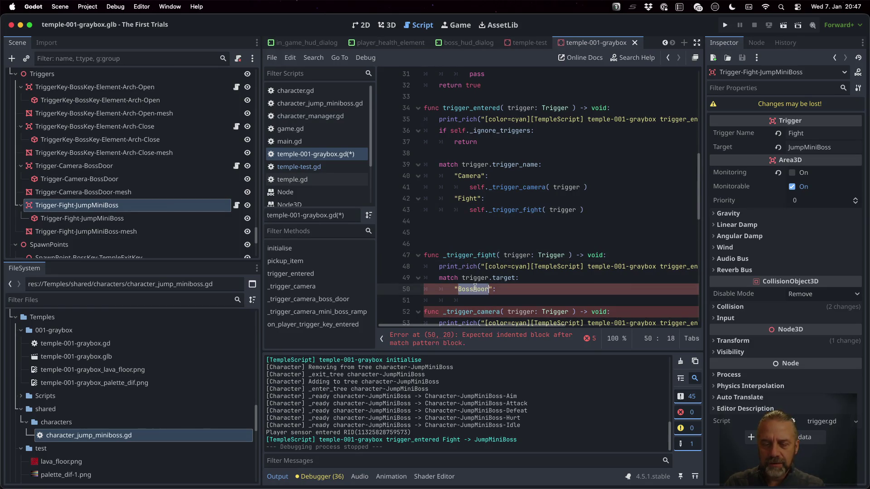
{"action": "type", "text": "Jump"}
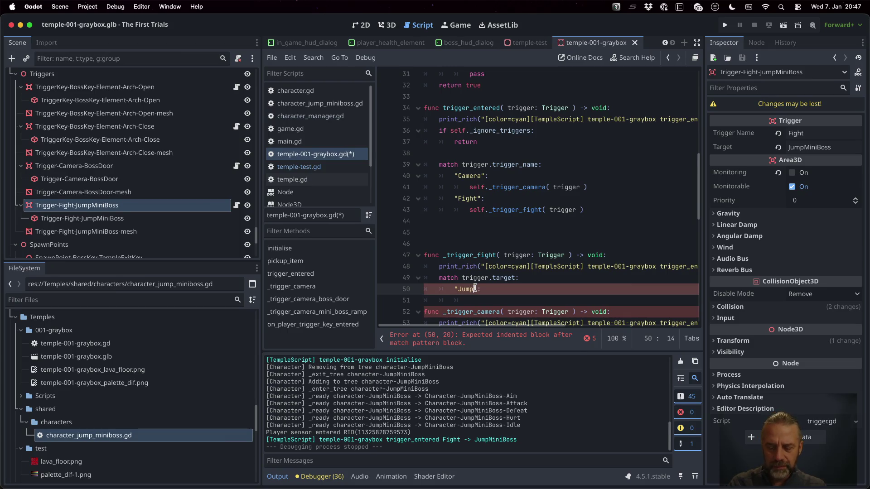
{"action": "type", "text": "ss"}
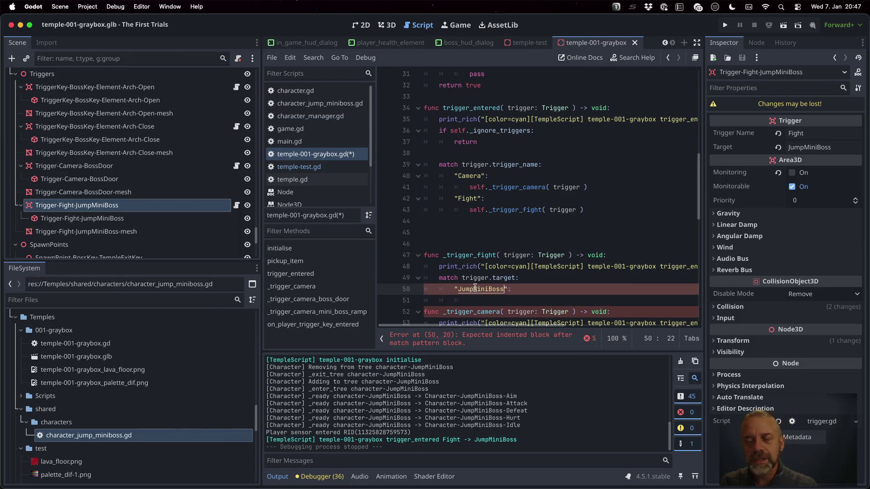
{"action": "key", "text": "End"}
- Add 'if self._jump_mini_boss != null: self._jump_mini_boss.attack()' and jump to the variable's declaration
{"action": "key", "text": "Return"}
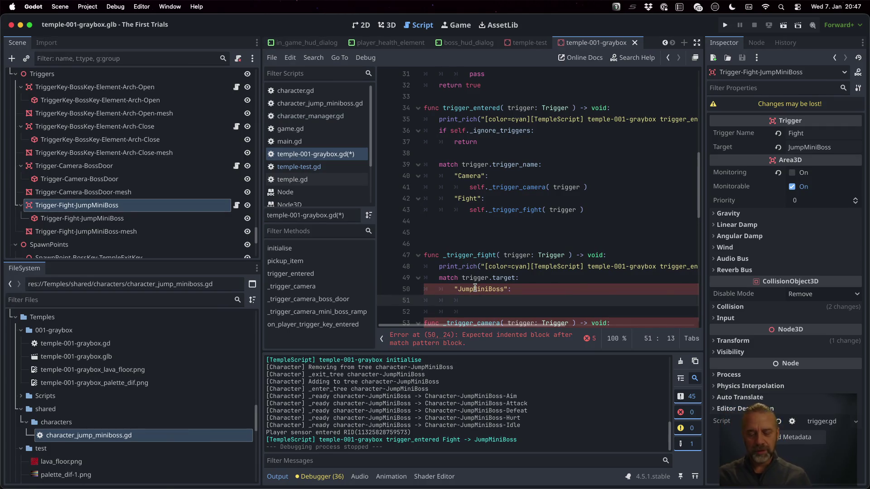
{"action": "type", "text": "i"}
{"action": "type", "text": "_"}
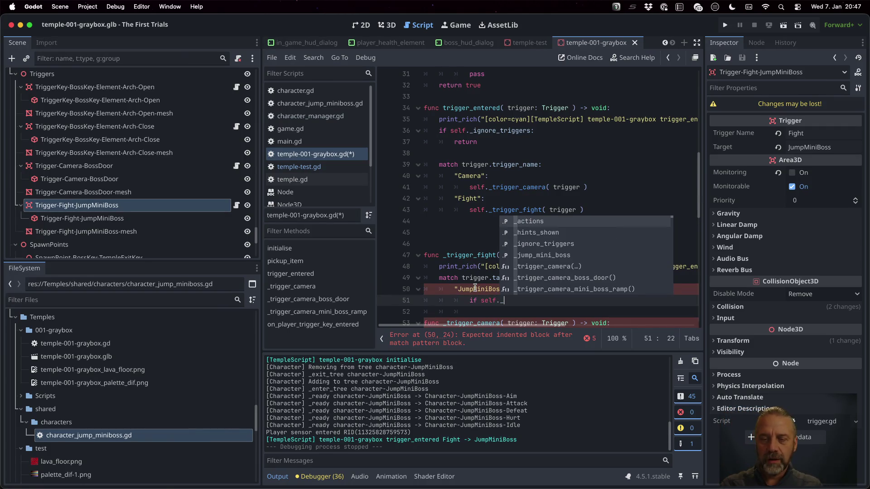
{"action": "key", "text": "Down"}
{"action": "key", "text": "Down"}
{"action": "key", "text": "Down"}
{"action": "key", "text": "Return"}
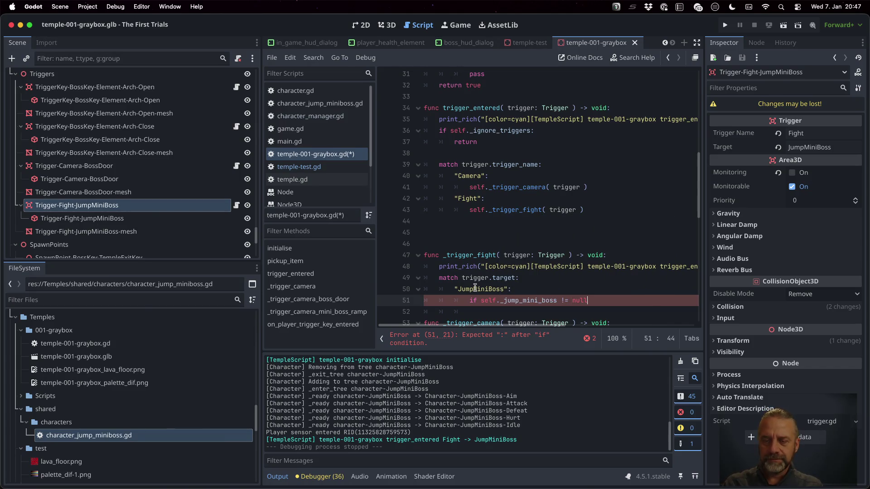
{"action": "type", "text": ":"}
{"action": "key", "text": "Return"}
{"action": "type", "text": "self._ju"}
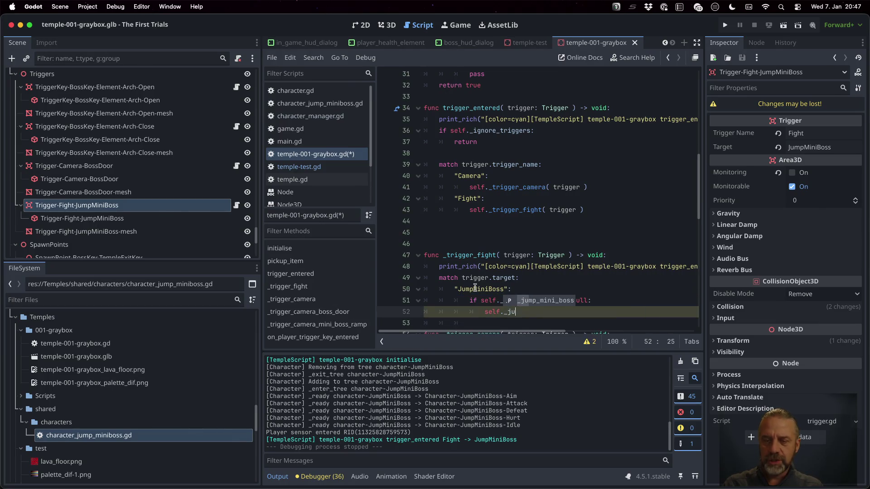
{"action": "key", "text": "Return"}
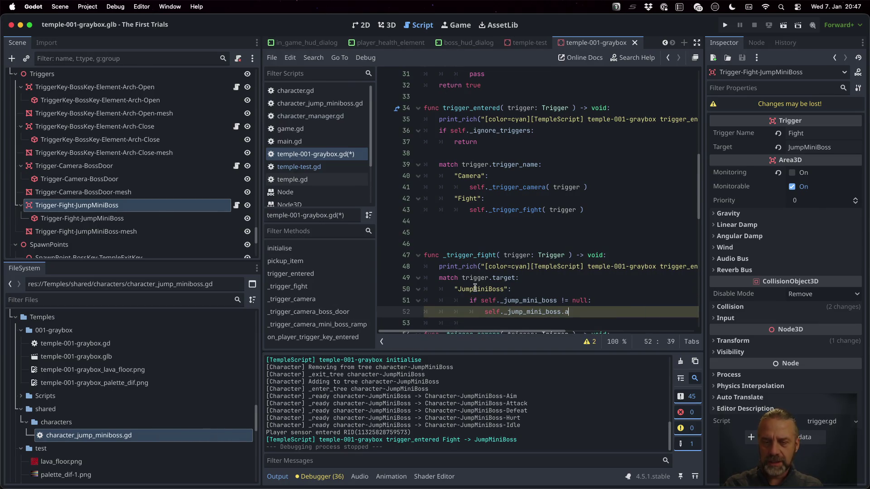
{"action": "type", "text": "ttack"}
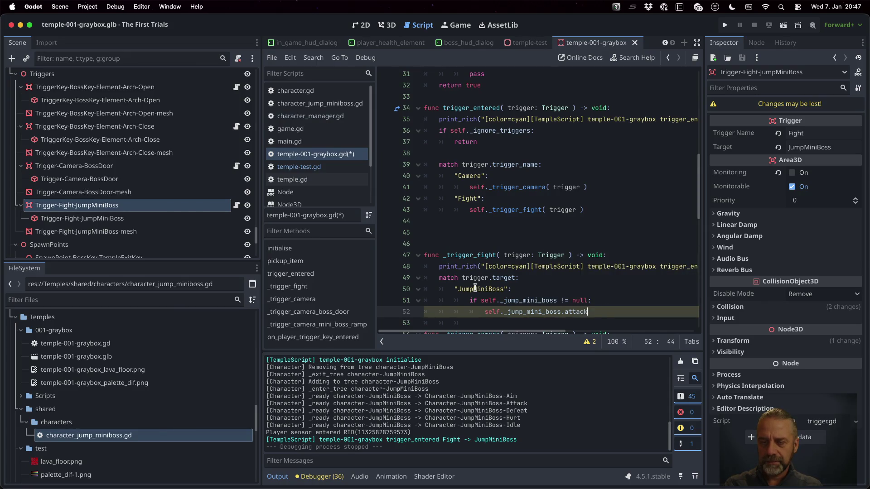
{"action": "type", "text": "("}
{"action": "left_click", "coordinate": [528, 300], "text": "ctrl"}
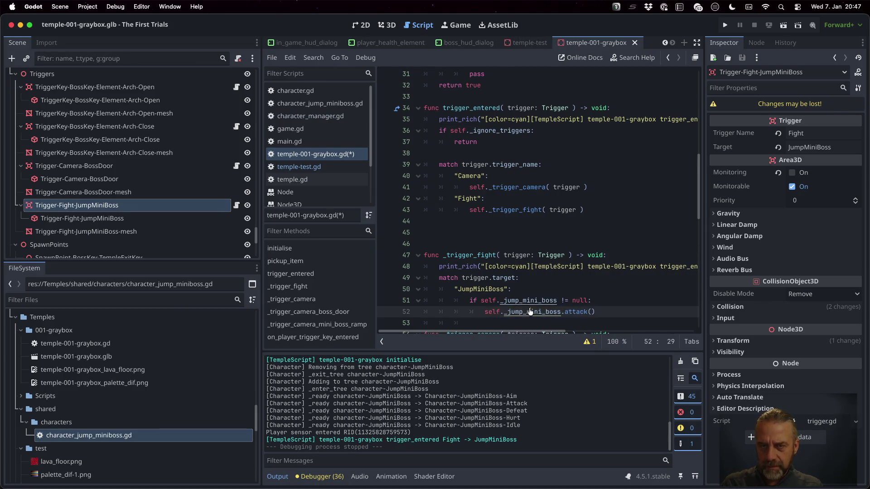
- Change the _jump_mini_boss variable's type from Character to JumpMiniBoss and save
{"action": "double_click", "coordinate": [525, 198]}
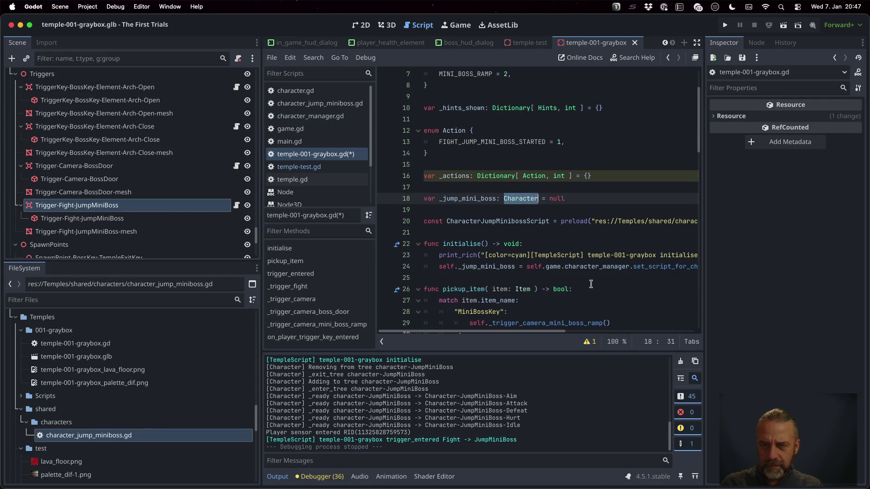
{"action": "type", "text": "JumpMiniBo"}
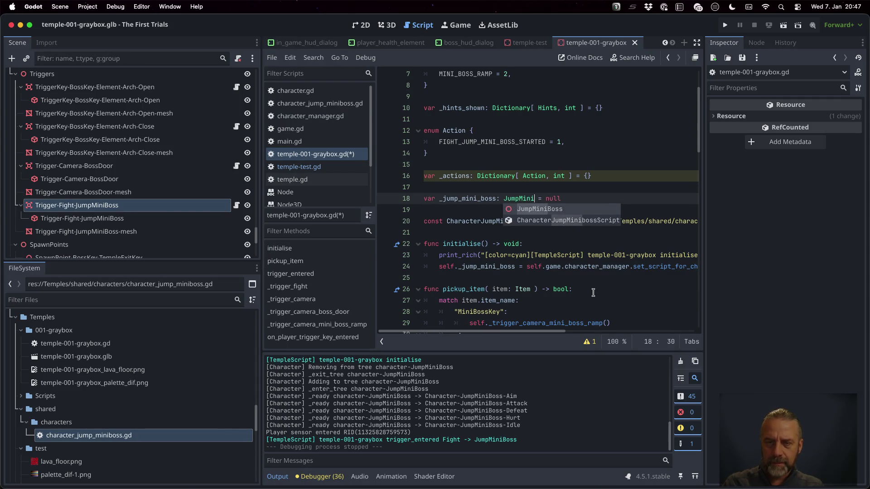
{"action": "type", "text": "ss"}
{"action": "key", "text": "super+s"}
{"action": "key", "text": "Return"}
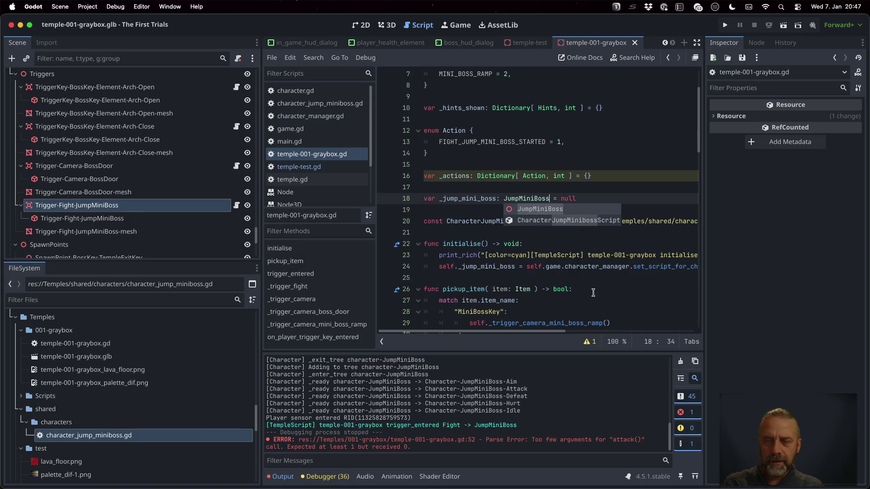
- Pass self.game.player as the argument of the attack() call and save the script
{"action": "left_click", "coordinate": [584, 268]}
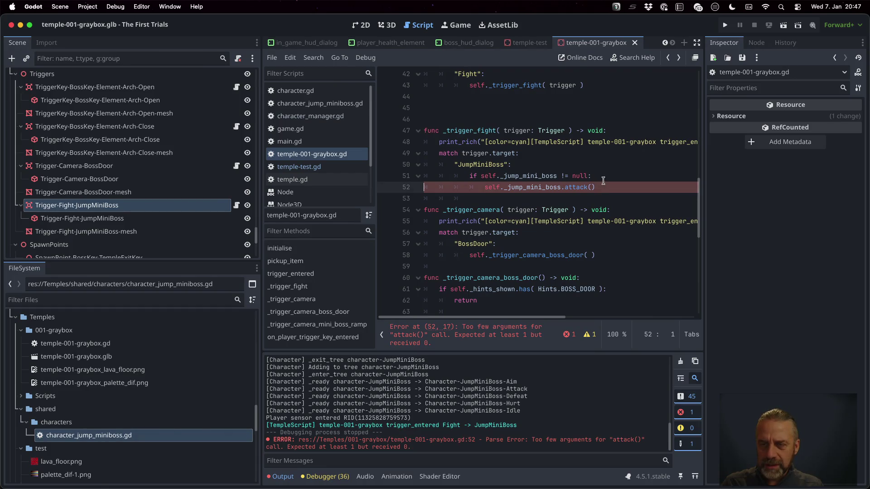
{"action": "left_click", "coordinate": [592, 187]}
{"action": "type", "text": "sel"}
{"action": "type", "text": "f.game.pl"}
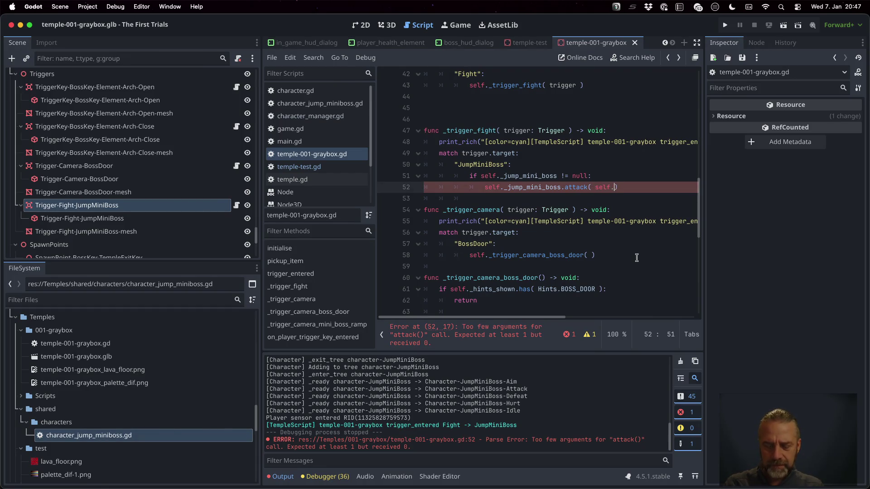
{"action": "key", "text": "Return"}
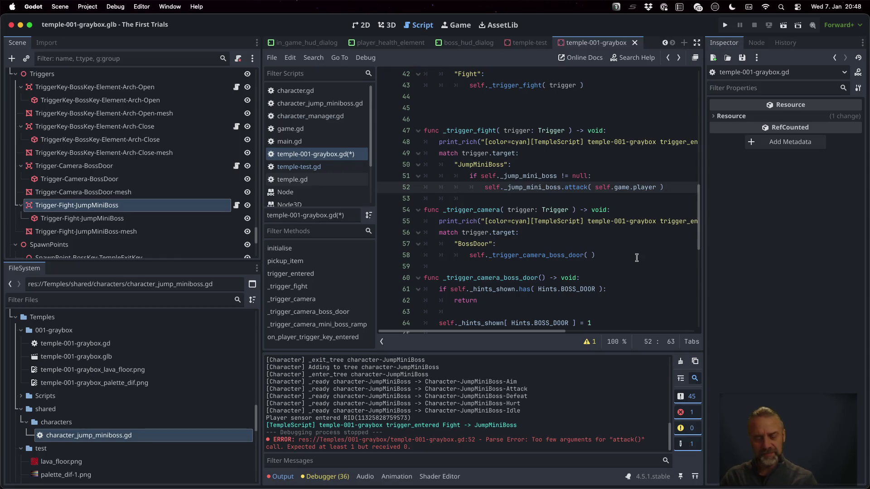
{"action": "key", "text": "super+s"}
{"action": "key", "text": "Return"}
- In JumpMiniBoss attack(), add an 'if self._player != null: return' guard below the print line and save
{"action": "left_click", "coordinate": [572, 188], "text": "super"}
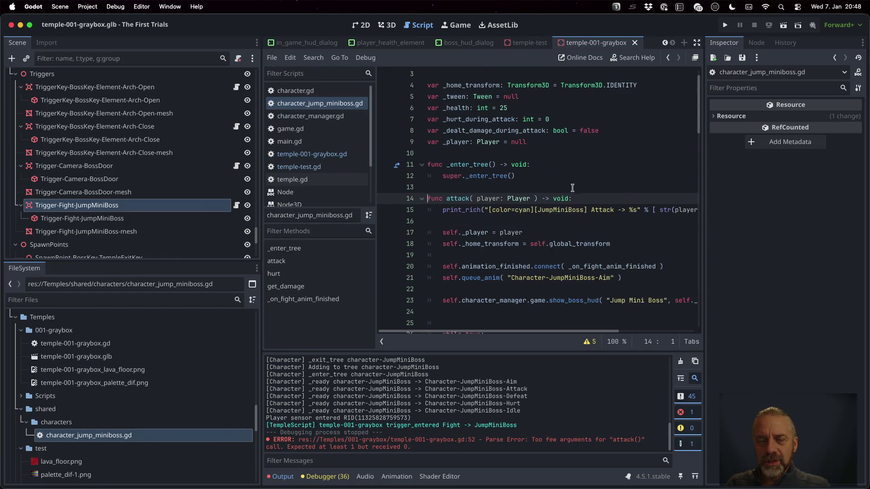
{"action": "left_click", "coordinate": [555, 217]}
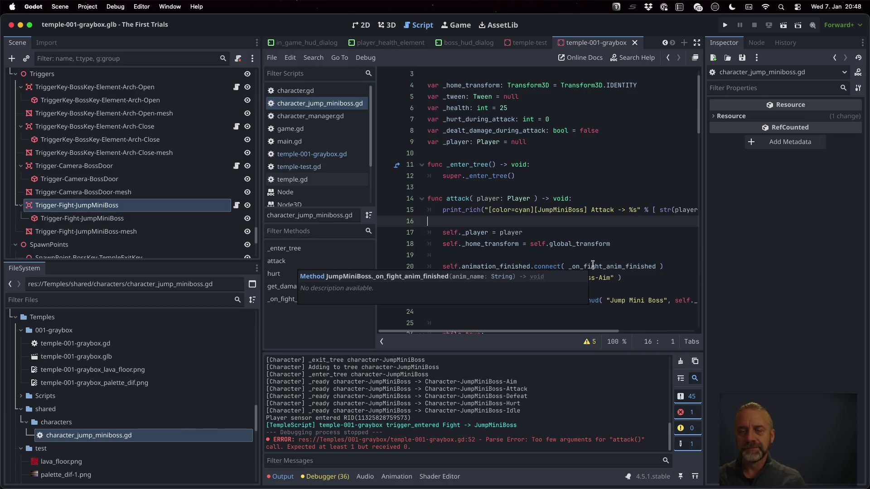
{"action": "key", "text": "Return"}
{"action": "type", "text": "if s"}
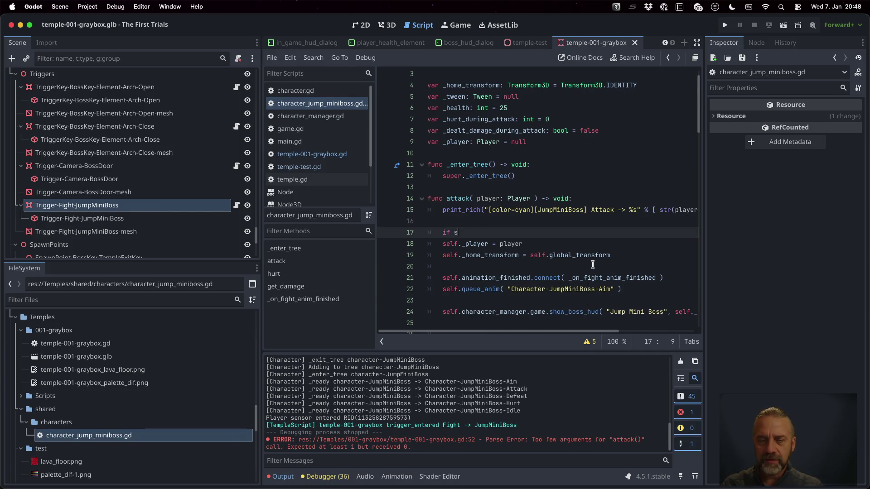
{"action": "type", "text": "elf._pl"}
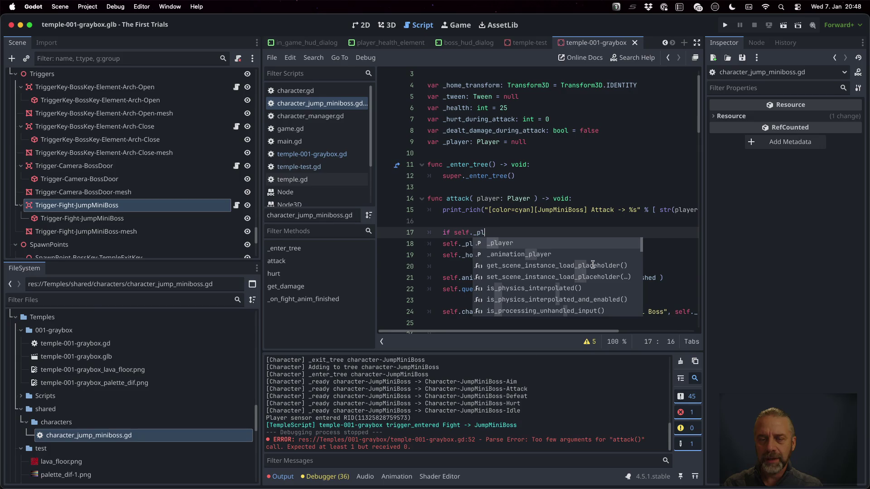
{"action": "key", "text": "Return"}
{"action": "type", "text": "null:"}
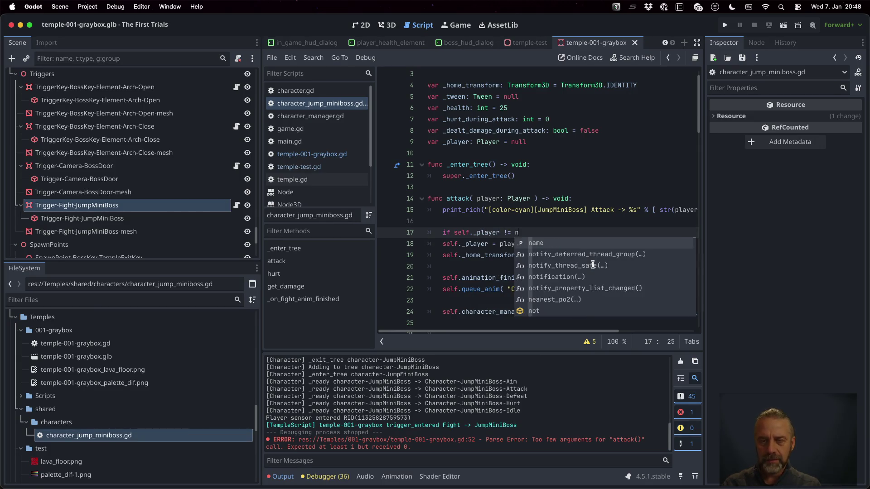
{"action": "key", "text": "Return"}
{"action": "type", "text": "return"}
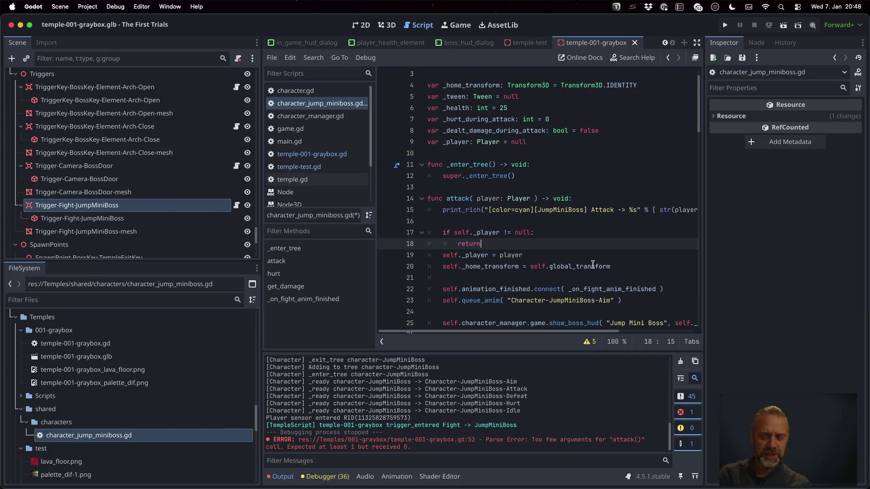
{"action": "key", "text": "Return"}
{"action": "key", "text": "super+s"}
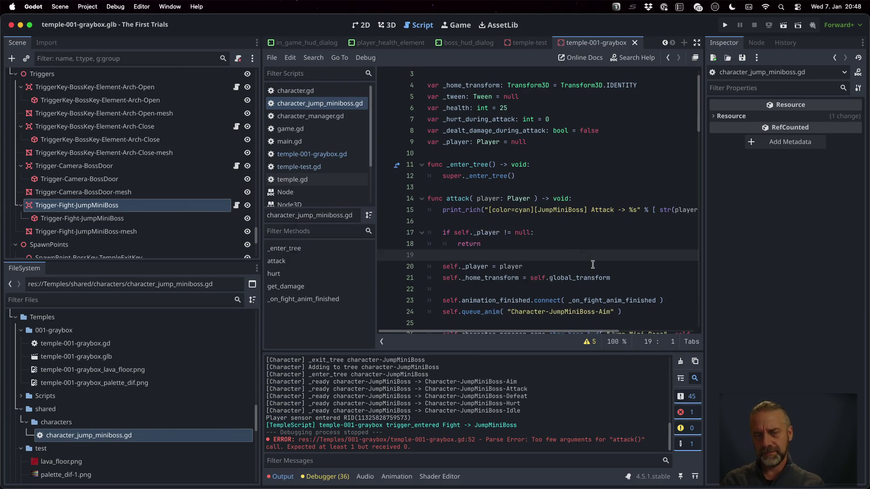
- Run the project and walk the character down the corridor into the fight trigger
{"action": "left_click", "coordinate": [725, 25]}
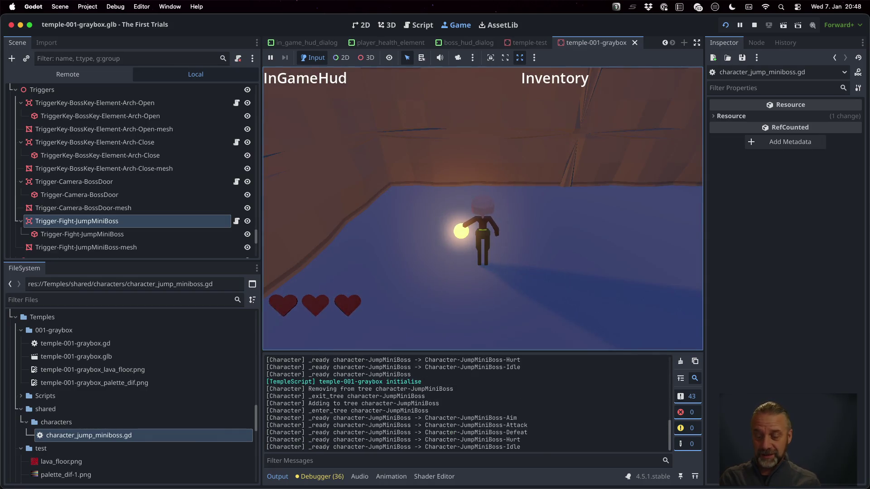
{"action": "key", "text": "w"}
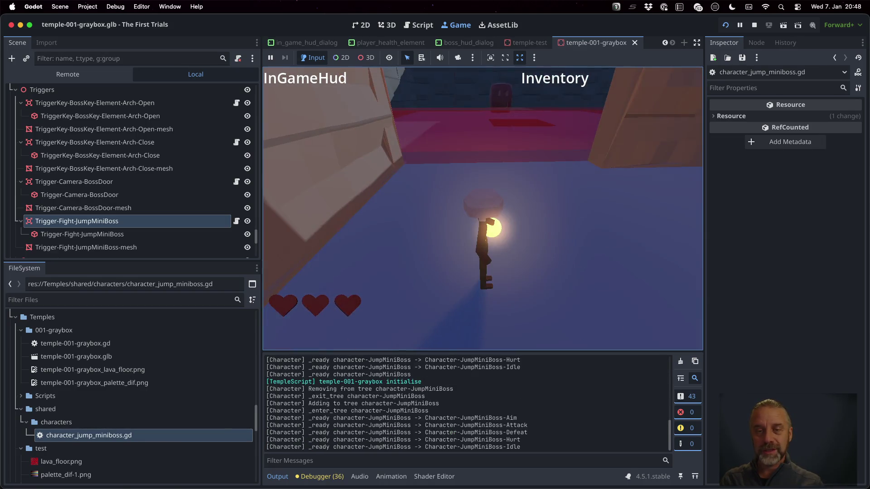
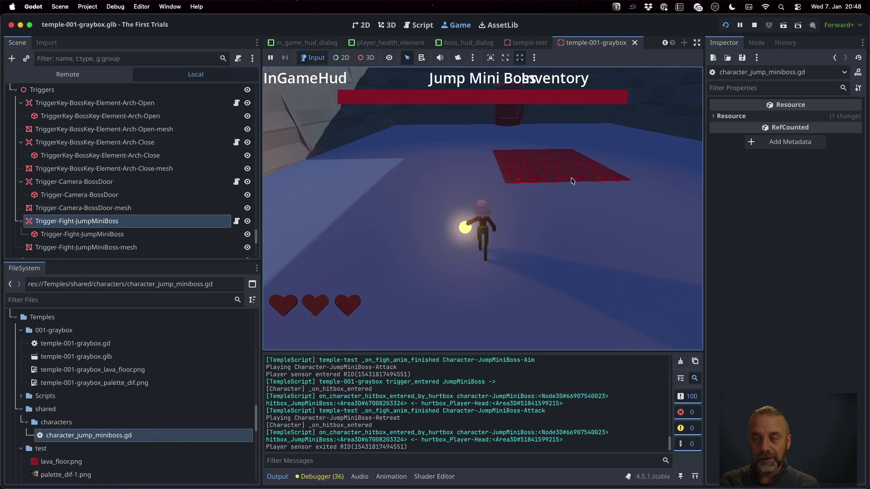
- Stop the playtest and select the hurtbox handler name in the output log
{"action": "left_click", "coordinate": [754, 25]}
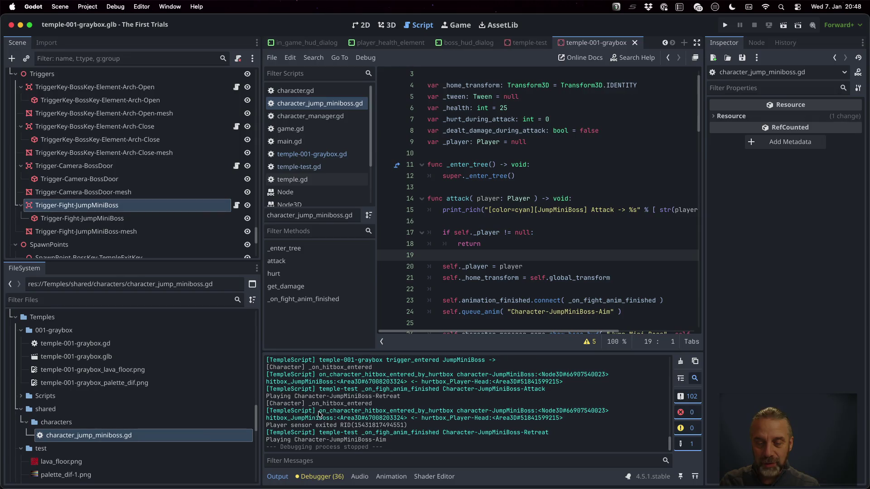
{"action": "left_click_drag", "start_coordinate": [320, 411], "coordinate": [465, 410]}
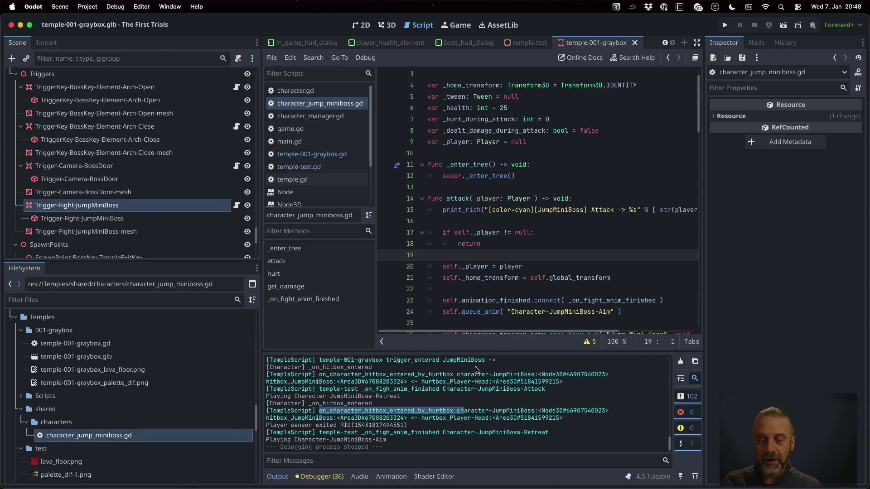
{"action": "mouse_move", "coordinate": [463, 299]}
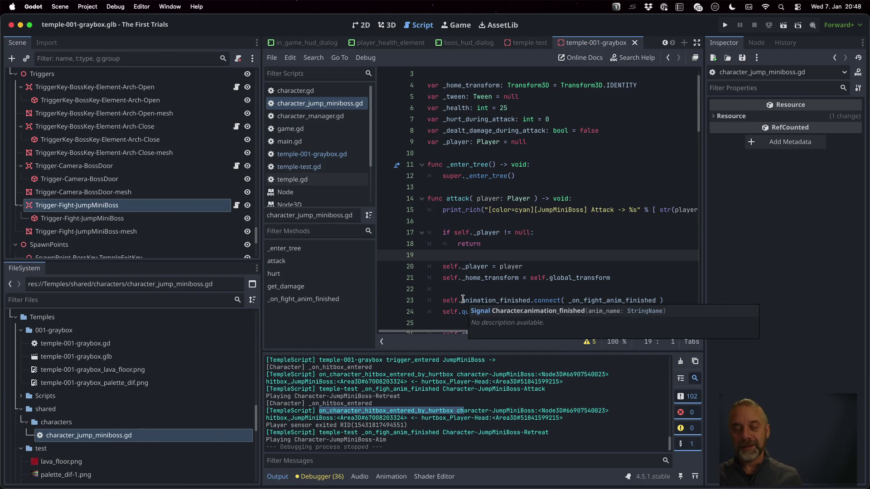
- Open temple-test.gd at on_character_hitbox_entered_by_hurtbox and widen the code editor
{"action": "left_click", "coordinate": [312, 154]}
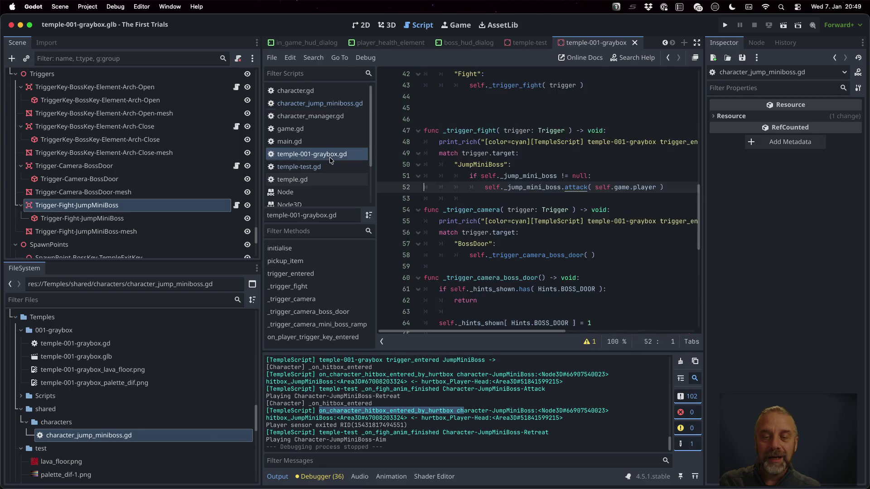
{"action": "scroll", "coordinate": [491, 222], "scroll_direction": "down", "scroll_amount": 5}
{"action": "scroll", "coordinate": [491, 222], "scroll_direction": "down", "scroll_amount": 2}
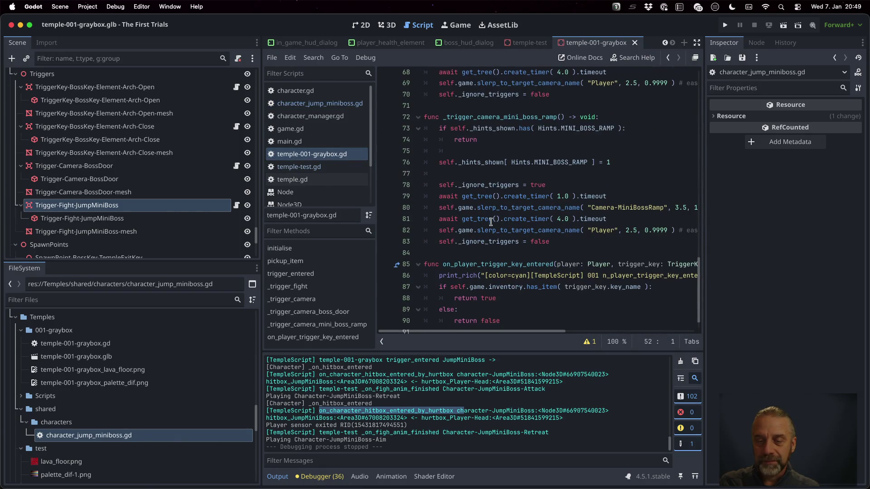
{"action": "left_click", "coordinate": [299, 167]}
{"action": "scroll", "coordinate": [469, 209], "scroll_direction": "down", "scroll_amount": 20}
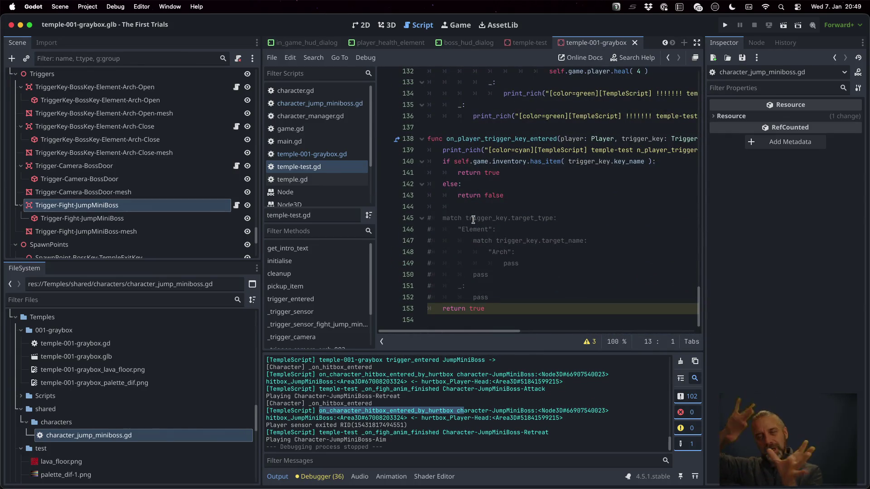
{"action": "scroll", "coordinate": [473, 220], "scroll_direction": "up", "scroll_amount": 6}
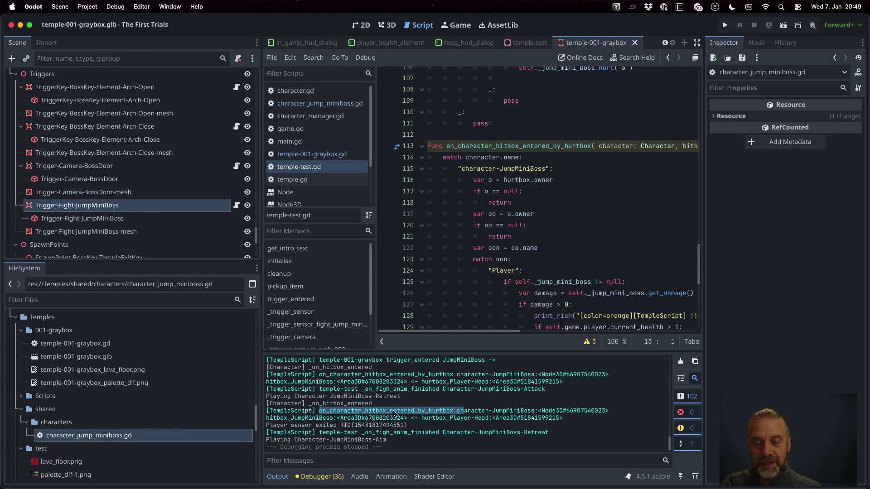
{"action": "left_click_drag", "start_coordinate": [261, 166], "coordinate": [143, 151]}
{"action": "left_click", "coordinate": [512, 155]}
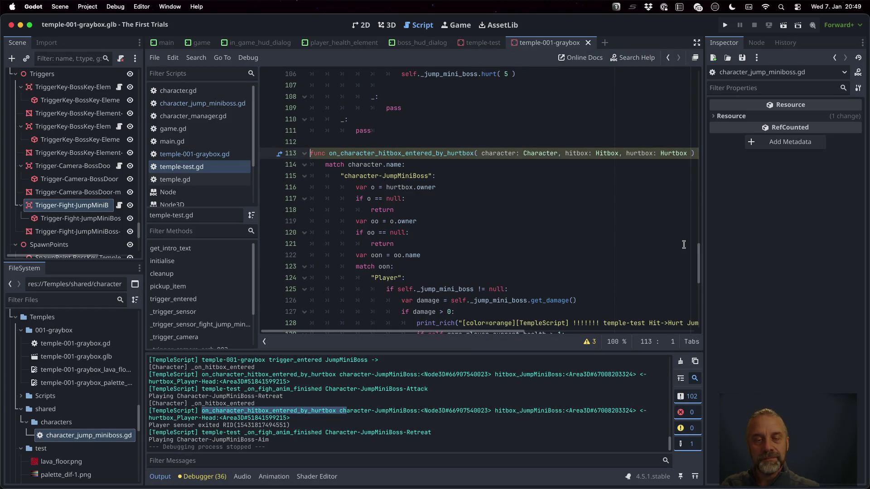
- Copy the on_character_hitbox_entered_by_hurtbox handler to the end of temple-001-graybox.gd
{"action": "key", "text": "shift+Down"}
{"action": "key", "text": "shift+Down"}
{"action": "key", "text": "shift+Down"}
{"action": "key", "text": "shift+Down"}
{"action": "key", "text": "shift+Down"}
{"action": "key", "text": "shift+Down"}
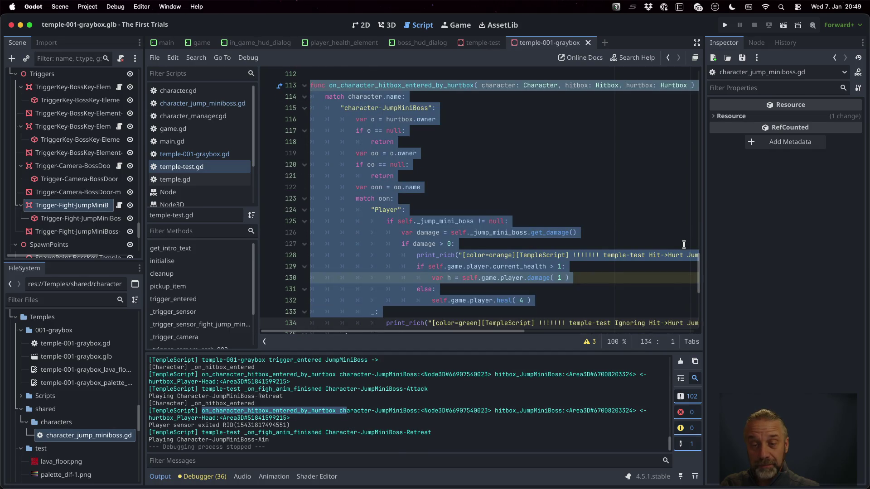
{"action": "key", "text": "shift+Down"}
{"action": "key", "text": "shift+Down"}
{"action": "key", "text": "shift+Down"}
{"action": "key", "text": "ctrl+c"}
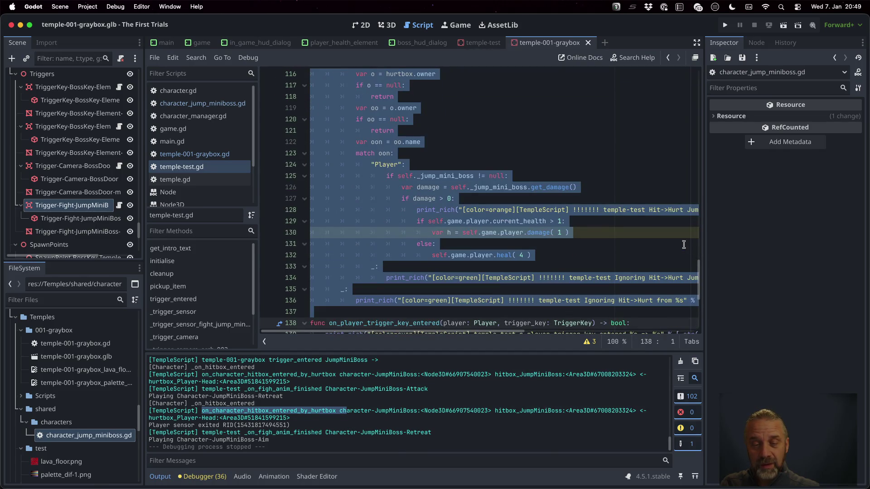
{"action": "key", "text": "shift+Up"}
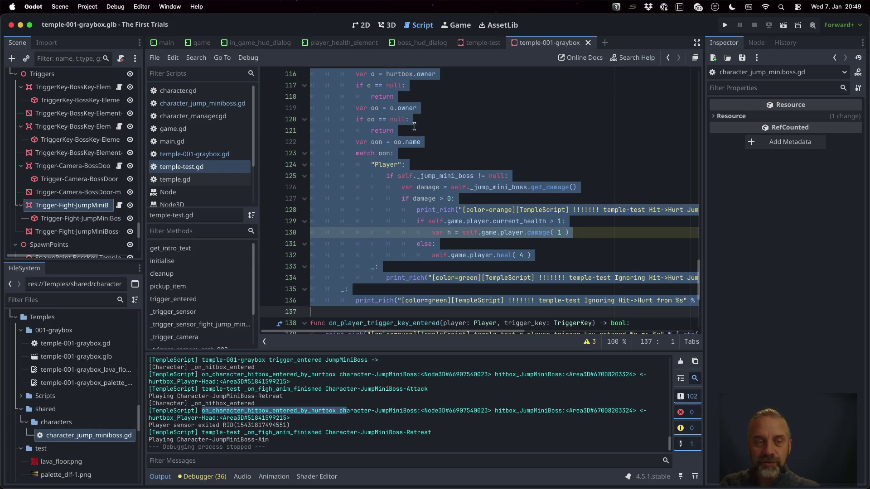
{"action": "left_click", "coordinate": [228, 156]}
{"action": "left_click", "coordinate": [388, 307]}
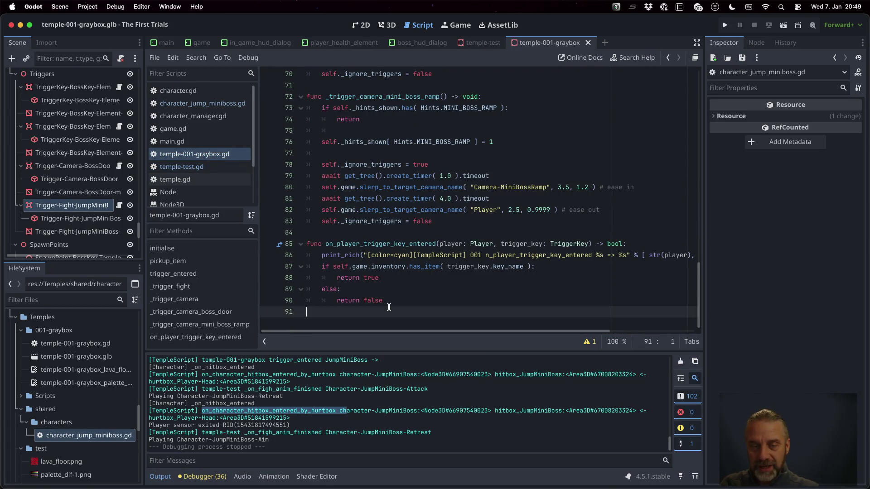
{"action": "key", "text": "ctrl+v"}
- Start a five-minute timer, save temple-001-graybox.gd, and run the project
{"action": "key", "text": "super+shift+t"}
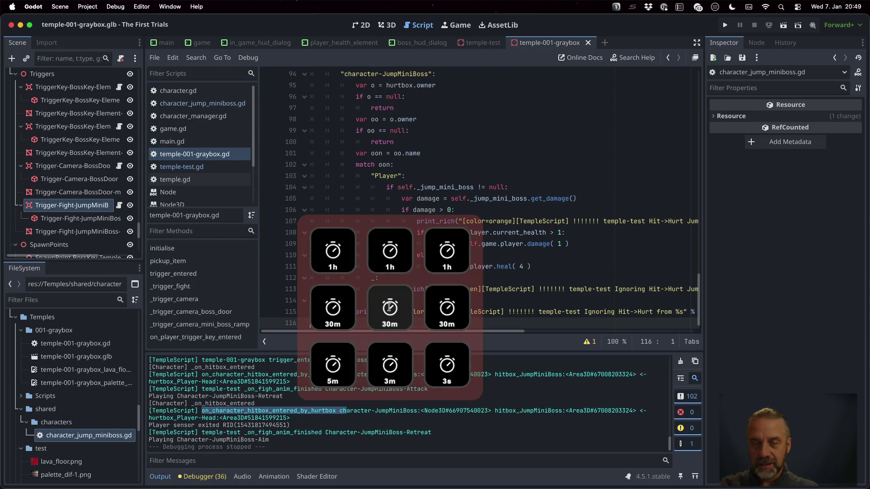
{"action": "left_click", "coordinate": [347, 368]}
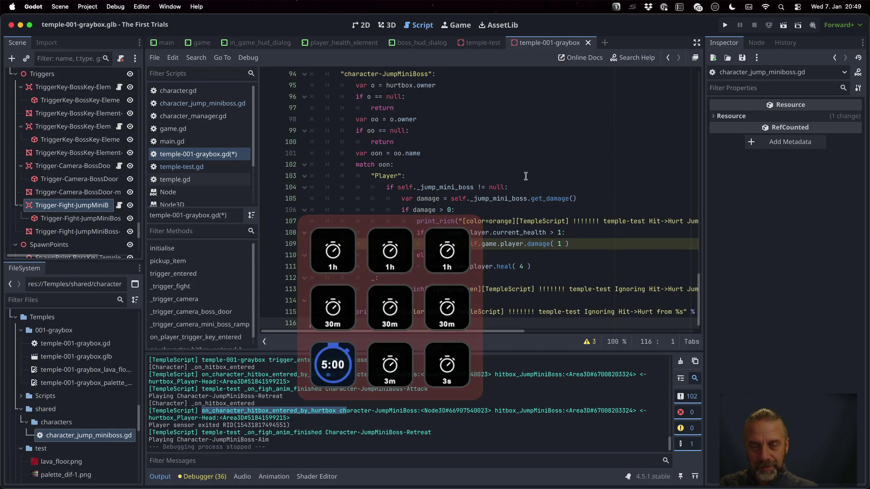
{"action": "key", "text": "super+s"}
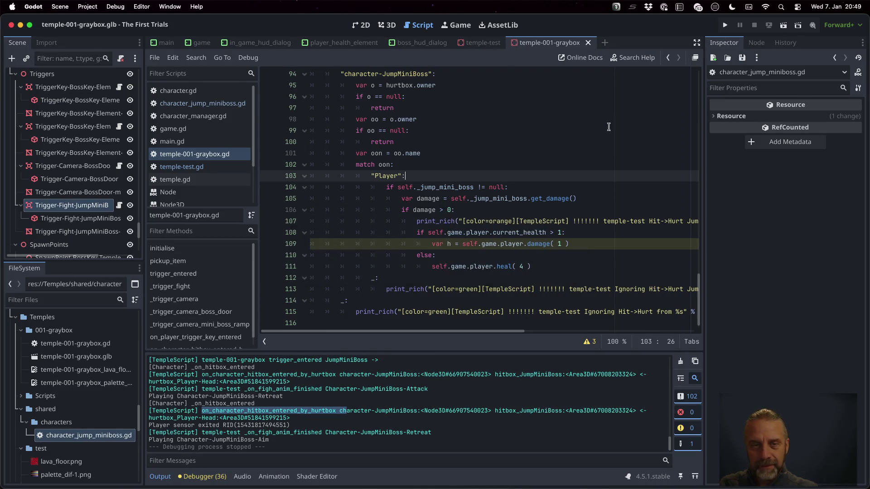
{"action": "scroll", "coordinate": [573, 145], "scroll_direction": "up", "scroll_amount": 2}
{"action": "left_click", "coordinate": [369, 114]}
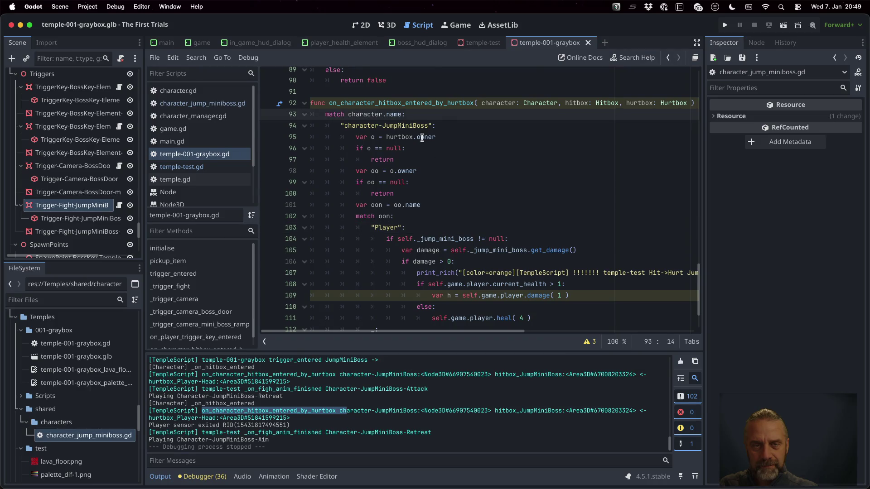
{"action": "left_click", "coordinate": [725, 25]}
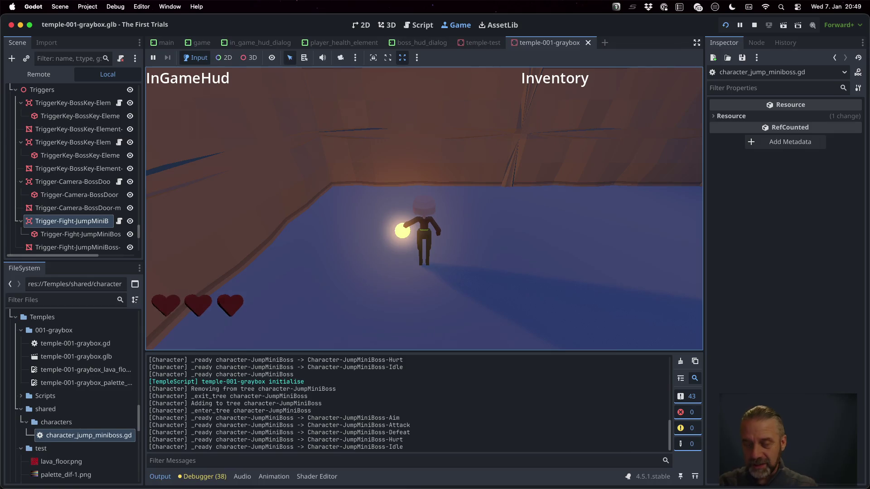
- Walk the character into the fight trigger, then find the "Hurt" case in temple-test.gd
{"action": "key", "text": "w"}
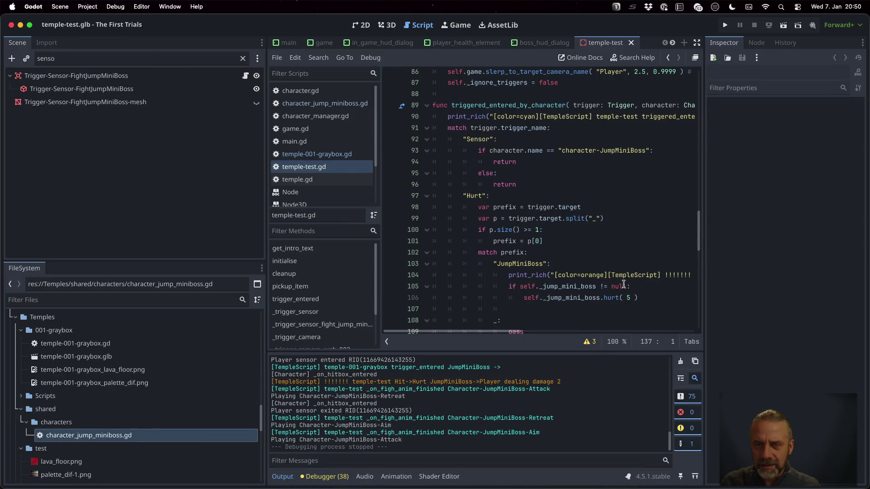
{"action": "scroll", "coordinate": [624, 284], "scroll_direction": "up", "scroll_amount": 3}
{"action": "scroll", "coordinate": [602, 254], "scroll_direction": "down", "scroll_amount": 4}
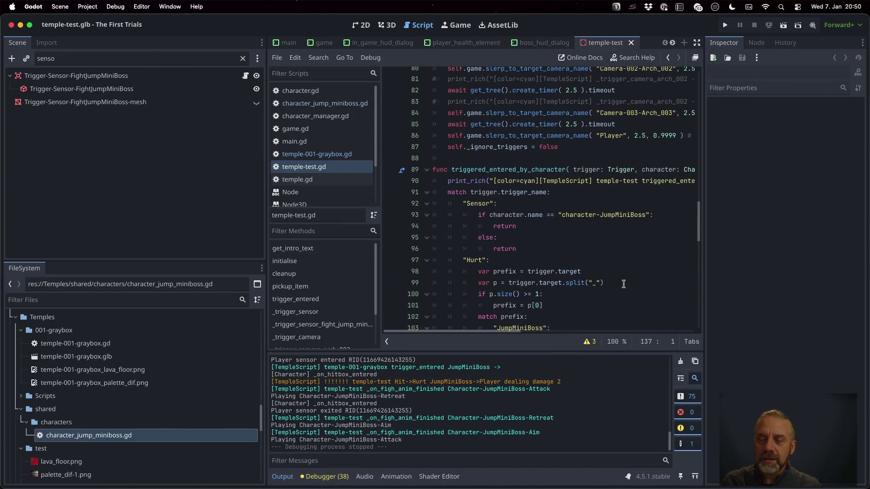
{"action": "left_click", "coordinate": [531, 159]}
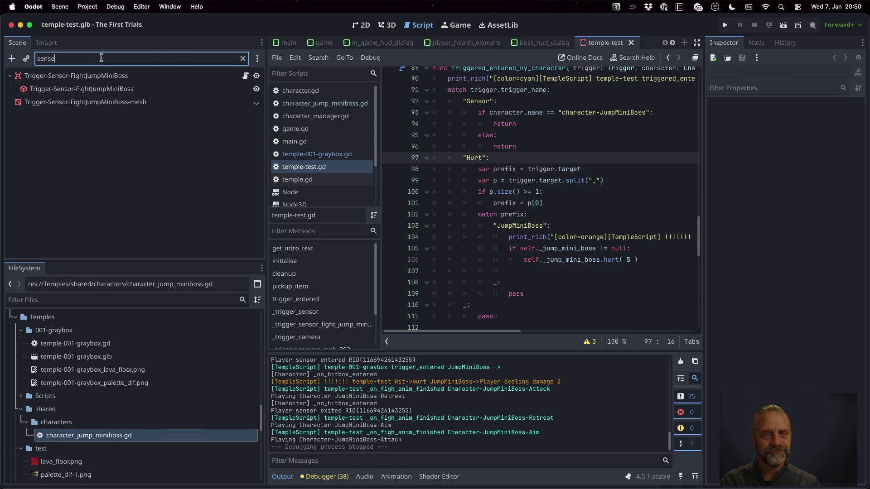
- Filter the Scene dock by 'Hurt' and inspect the Trigger-Hurt-JumpMiniBoss node
{"action": "left_click_drag", "start_coordinate": [59, 58], "coordinate": [26, 57]}
{"action": "type", "text": "Hurt"}
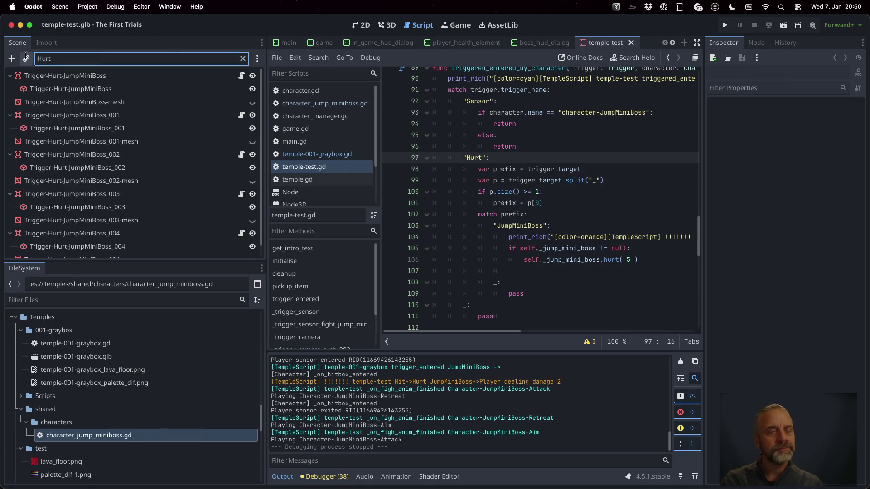
{"action": "left_click", "coordinate": [85, 77]}
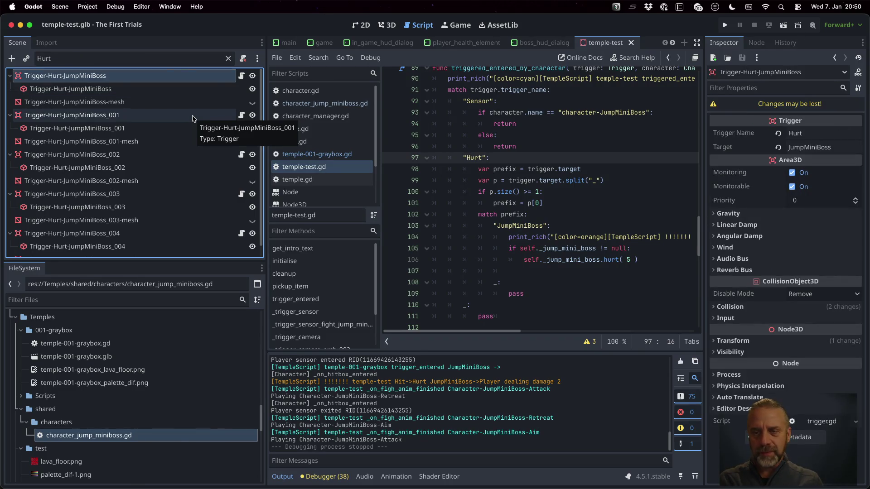
{"action": "key", "text": "super+Tab"}
{"action": "key", "text": "super+Tab"}
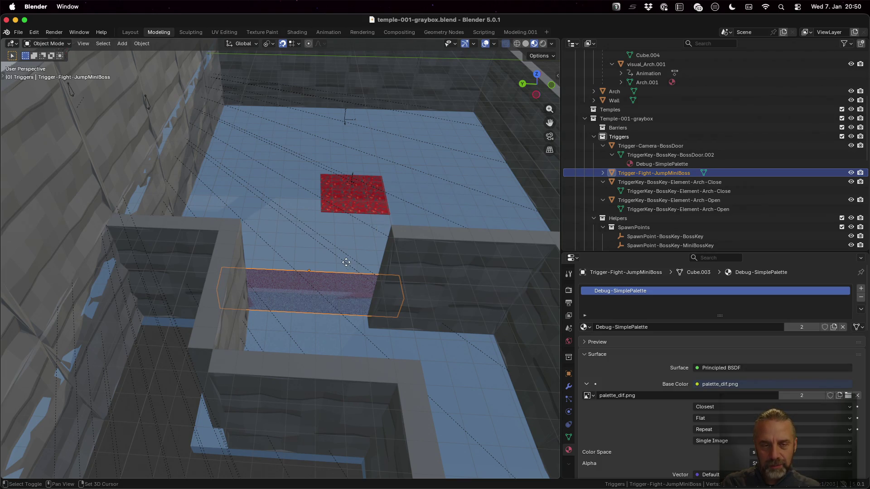
- Duplicate the fight trigger box and move it over the red pad along the floor plane
{"action": "key", "text": "shift+d"}
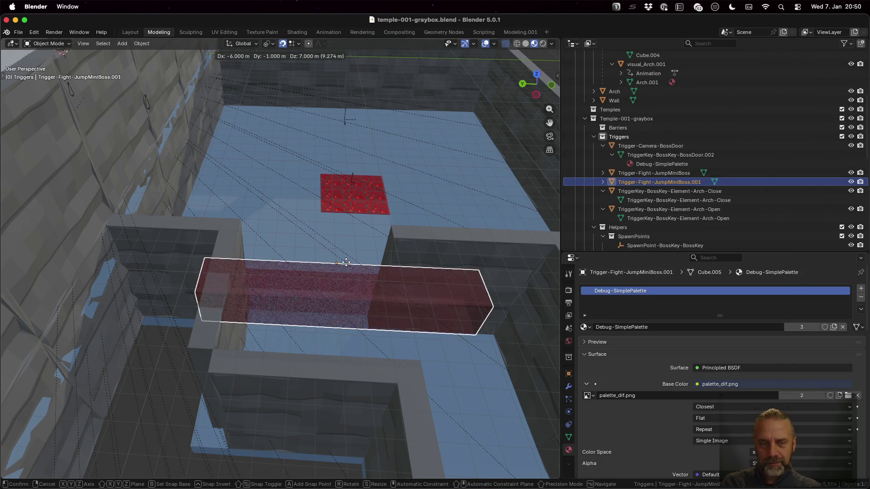
{"action": "right_click", "coordinate": [347, 263]}
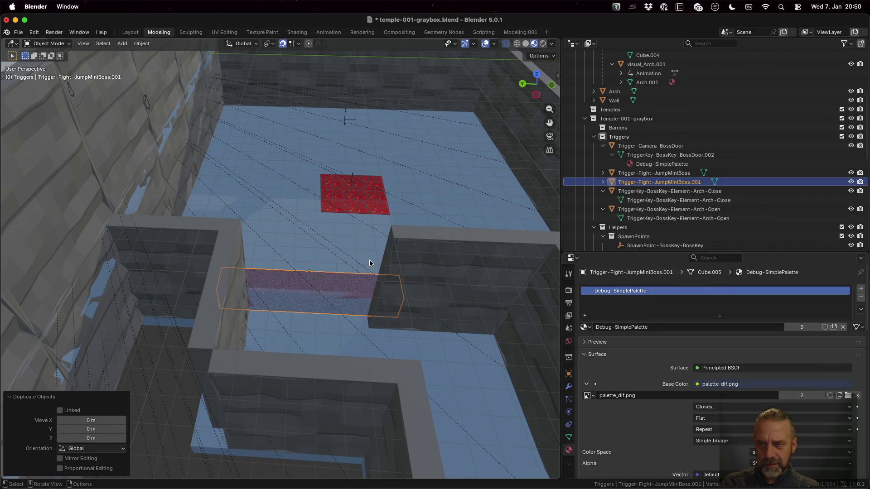
{"action": "key", "text": "g"}
{"action": "key", "text": "shift+z"}
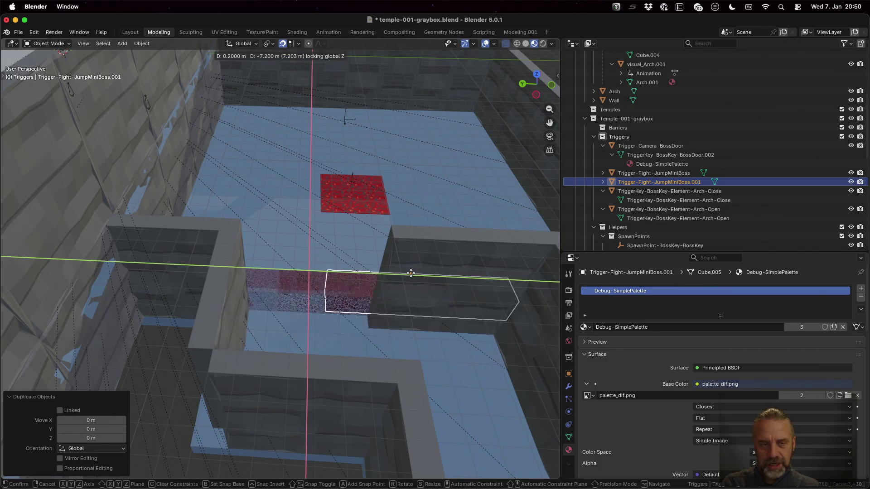
{"action": "left_click", "coordinate": [356, 197]}
- Rename the duplicate to Trigger-Hurt-JumpMiniBoss and orbit the view around it
{"action": "double_click", "coordinate": [674, 182]}
{"action": "scroll", "coordinate": [673, 180], "scroll_direction": "down", "scroll_amount": 2}
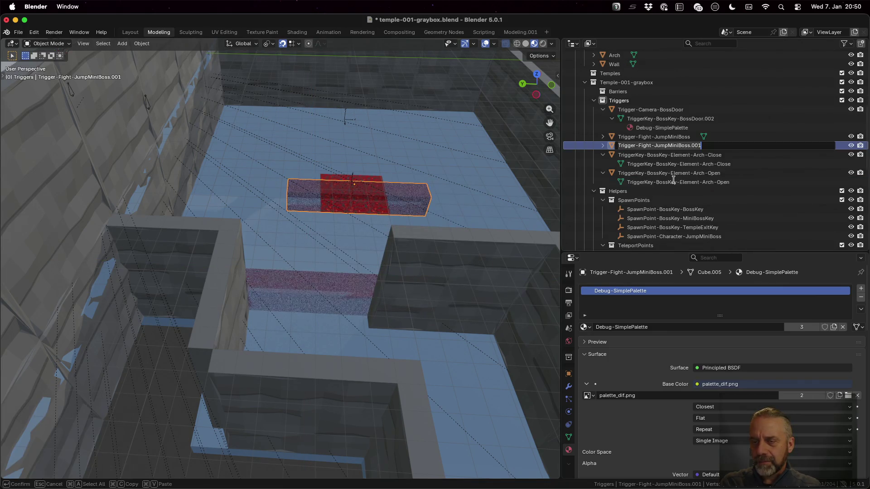
{"action": "key", "text": "BackSpace"}
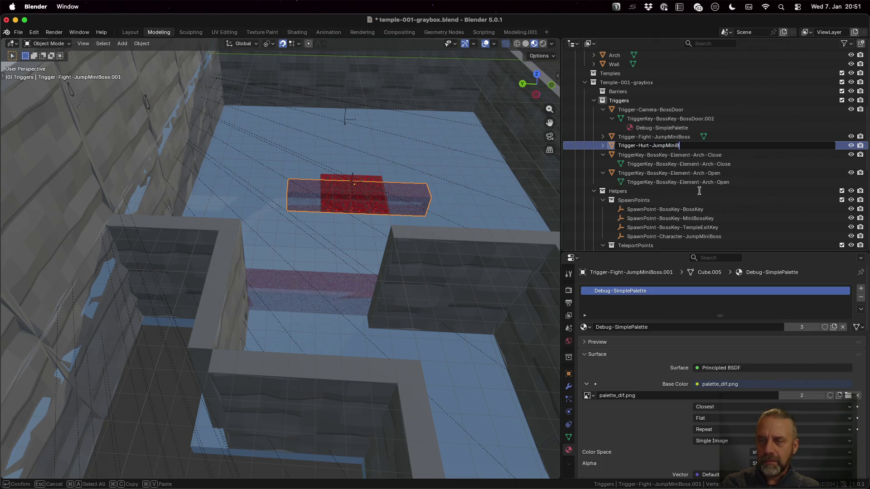
{"action": "key", "text": "Return"}
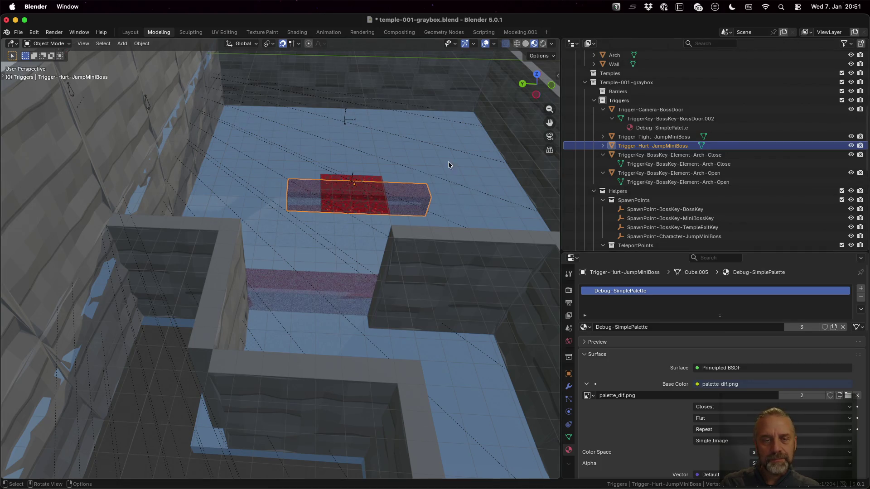
{"action": "left_click_drag", "start_coordinate": [403, 213], "coordinate": [410, 202]}
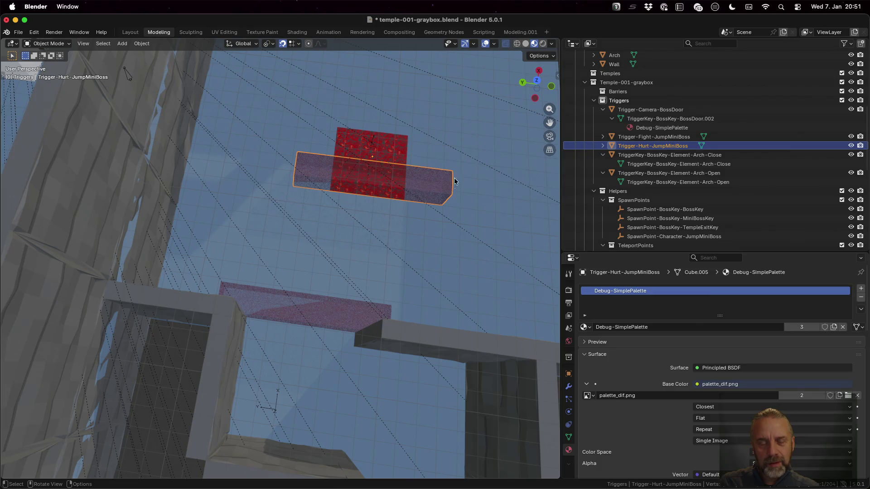
{"action": "mouse_move", "coordinate": [411, 197]}
{"action": "left_mouse_down"}
{"action": "mouse_move", "coordinate": [443, 163]}
{"action": "mouse_move", "coordinate": [403, 196]}
{"action": "mouse_move", "coordinate": [400, 207]}
{"action": "mouse_move", "coordinate": [410, 190]}
{"action": "mouse_move", "coordinate": [406, 201]}
{"action": "mouse_move", "coordinate": [417, 211]}
{"action": "left_mouse_up"}
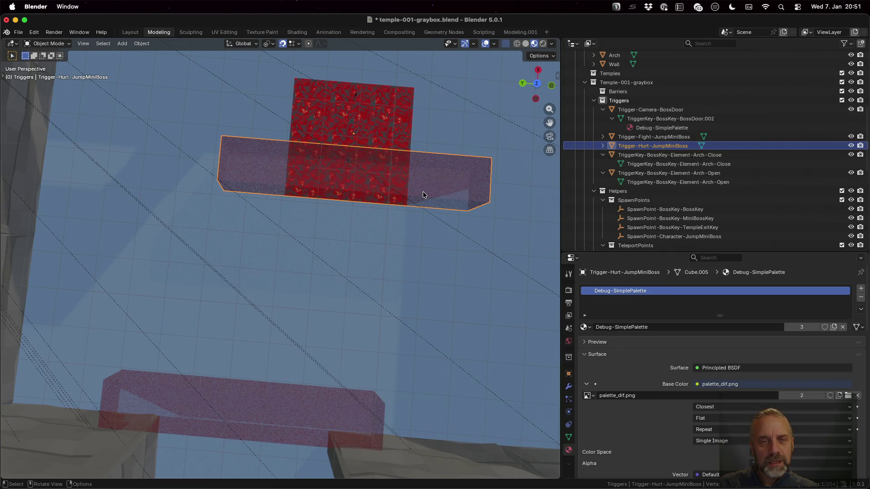
{"action": "key", "text": "Tab"}
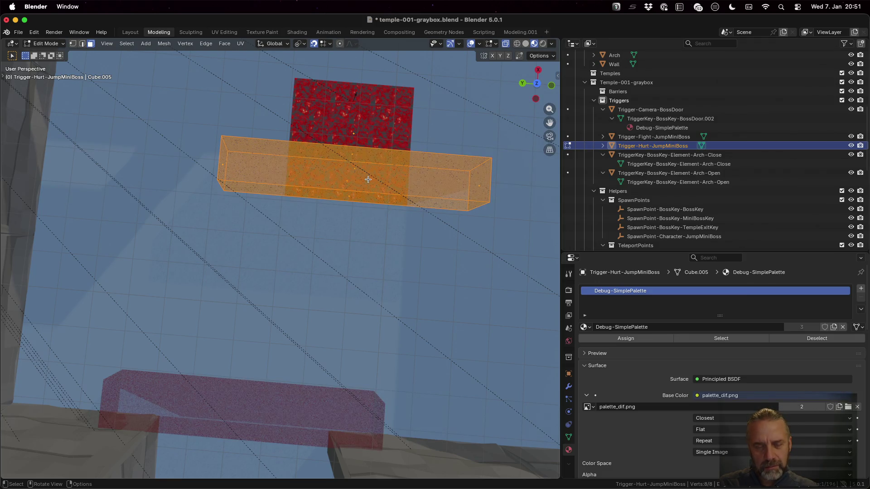
- Start scaling the trigger box, cancel, and inspect it from several sides
{"action": "key", "text": "s"}
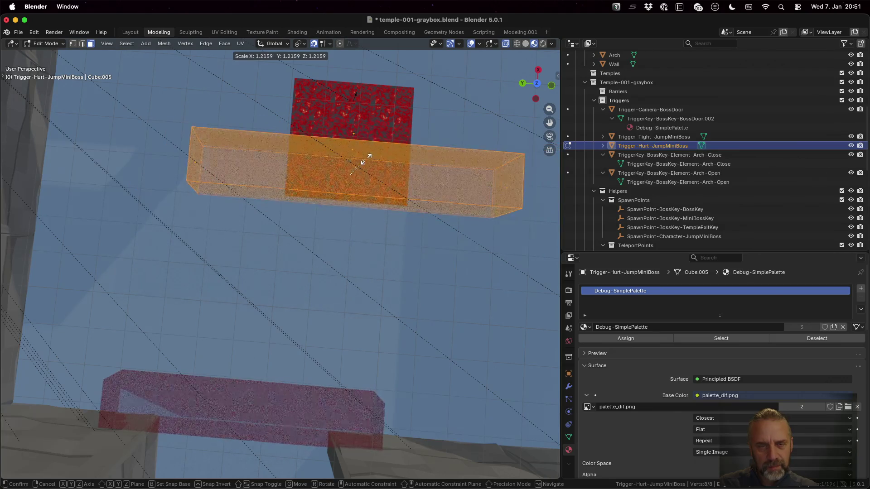
{"action": "key", "text": "Escape"}
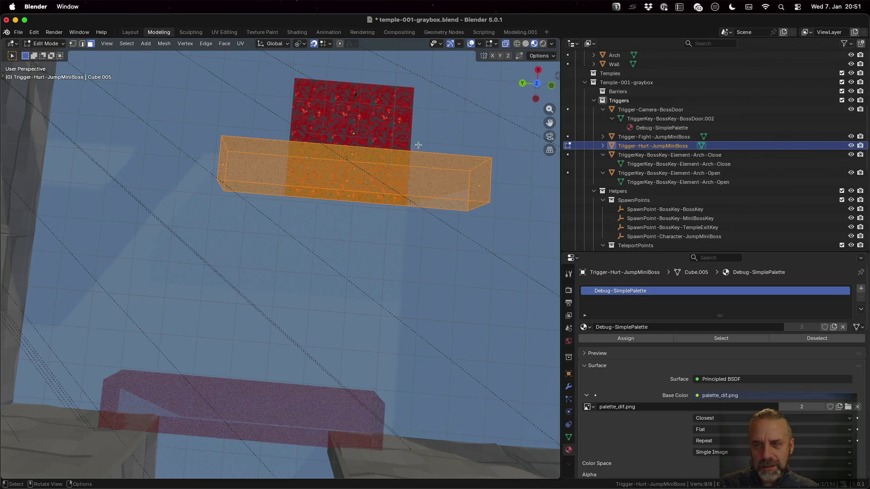
{"action": "scroll", "coordinate": [375, 136], "scroll_direction": "up", "scroll_amount": 3}
{"action": "mouse_move", "coordinate": [413, 87]}
{"action": "left_mouse_down"}
{"action": "mouse_move", "coordinate": [363, 187]}
{"action": "mouse_move", "coordinate": [297, 202]}
{"action": "mouse_move", "coordinate": [324, 130]}
{"action": "mouse_move", "coordinate": [287, 113]}
{"action": "mouse_move", "coordinate": [299, 125]}
{"action": "left_mouse_up"}
{"action": "mouse_move", "coordinate": [475, 272]}
{"action": "left_mouse_down"}
{"action": "mouse_move", "coordinate": [443, 273]}
{"action": "mouse_move", "coordinate": [398, 235]}
{"action": "mouse_move", "coordinate": [410, 227]}
{"action": "left_mouse_up"}
{"action": "mouse_move", "coordinate": [335, 280]}
{"action": "left_mouse_down"}
{"action": "mouse_move", "coordinate": [396, 307]}
{"action": "mouse_move", "coordinate": [488, 387]}
{"action": "mouse_move", "coordinate": [404, 254]}
{"action": "mouse_move", "coordinate": [408, 266]}
{"action": "left_mouse_up"}
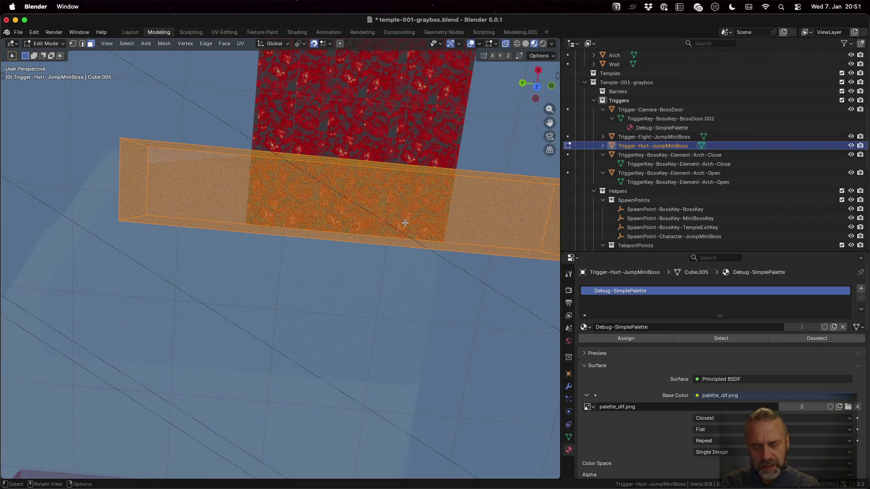
- Try moving the box 1.5 along X, then undo the move
{"action": "key", "text": "g"}
{"action": "key", "text": "z"}
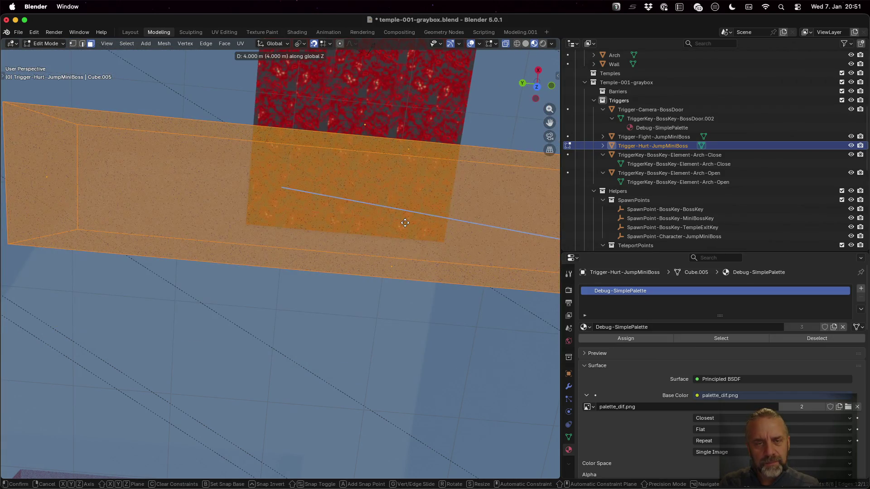
{"action": "key", "text": "Escape"}
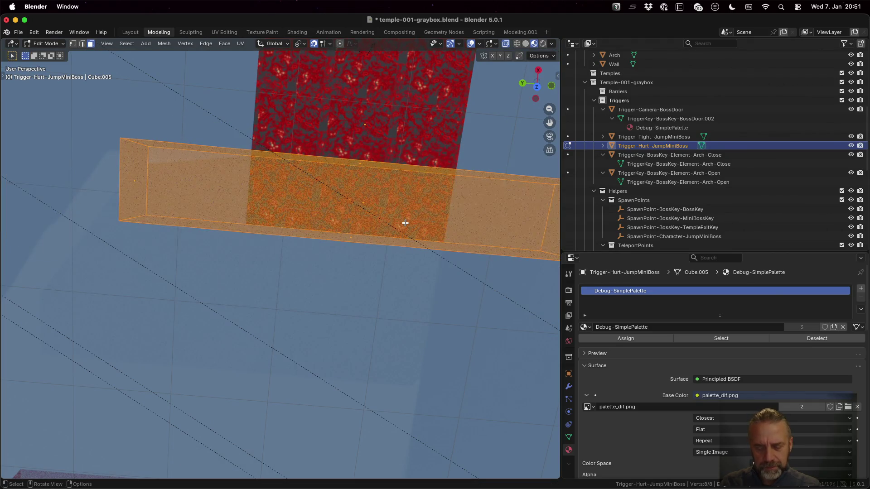
{"action": "type", "text": "gx"}
{"action": "type", "text": "1."}
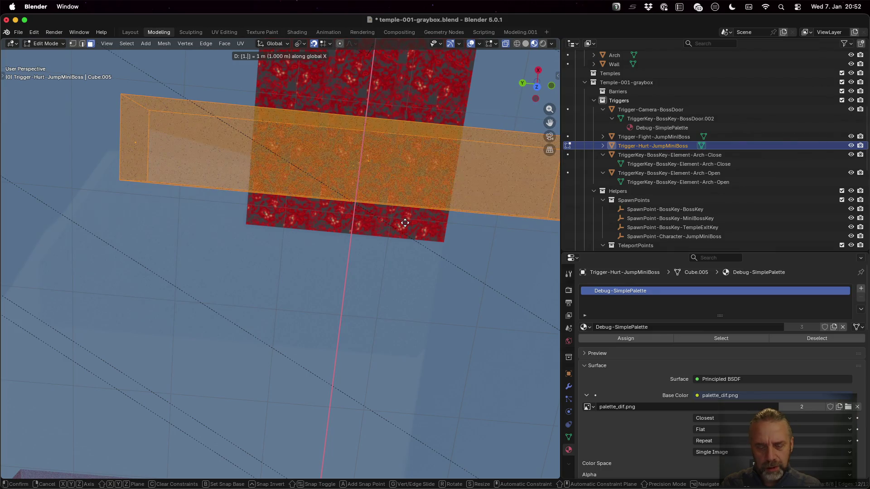
{"action": "type", "text": "5"}
{"action": "key", "text": "Return"}
{"action": "left_click_drag", "start_coordinate": [432, 147], "coordinate": [428, 190]}
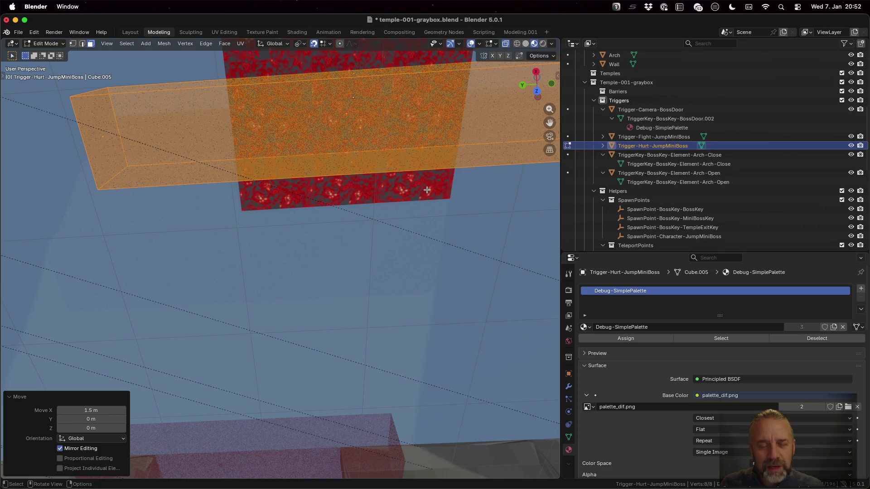
{"action": "key", "text": "shift"}
{"action": "key", "text": "shift+z"}
{"action": "key", "text": "shift+z"}
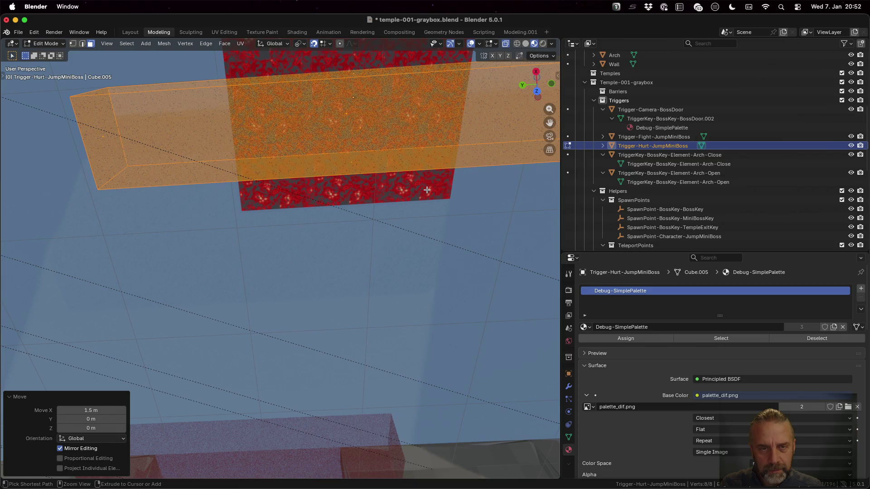
{"action": "key", "text": "ctrl+z"}
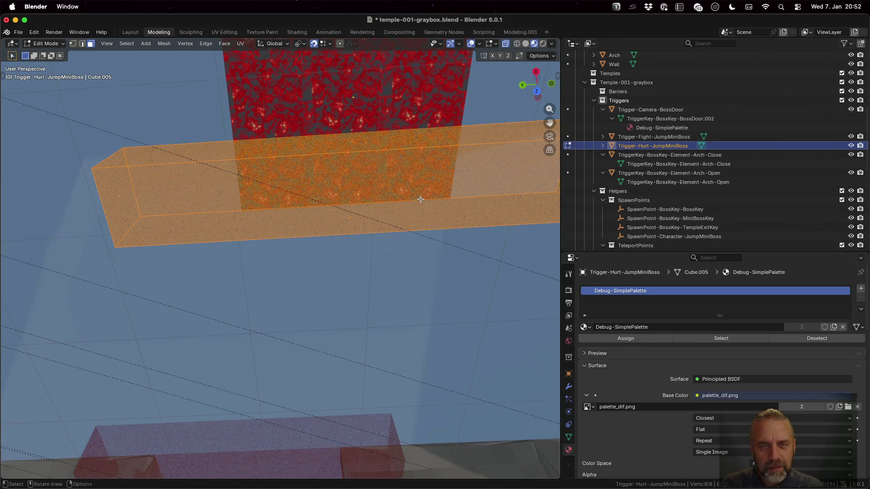
{"action": "scroll", "coordinate": [421, 200], "scroll_direction": "left", "scroll_amount": 5}
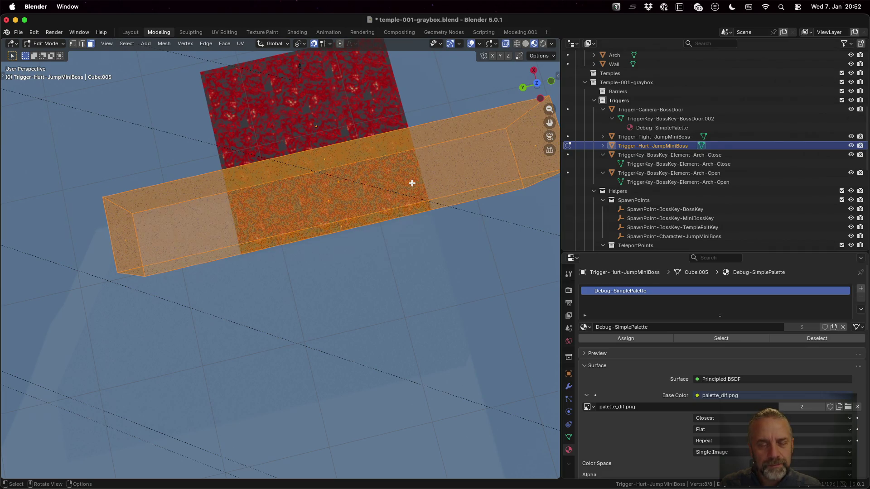
- Halve the trigger box mesh along Y with S Y 0.5 in Edit Mode
{"action": "key", "text": "Tab"}
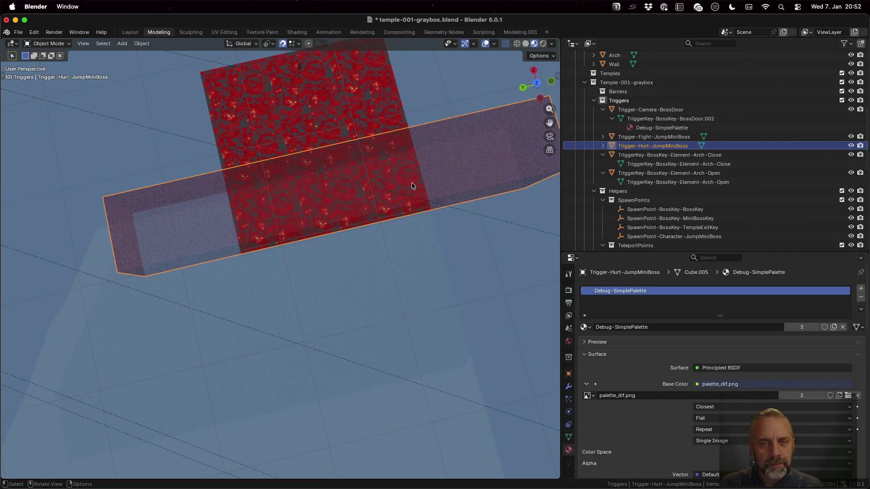
{"action": "key", "text": "Tab"}
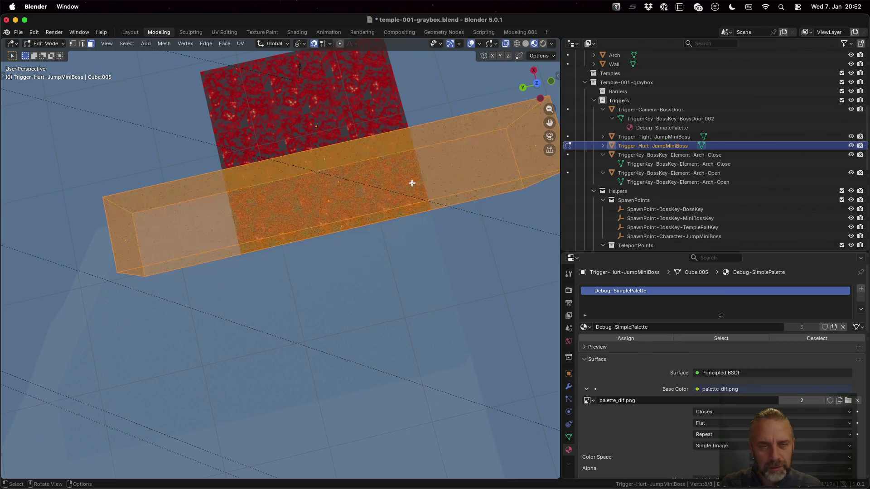
{"action": "type", "text": "sy0.5"}
{"action": "key", "text": "Return"}
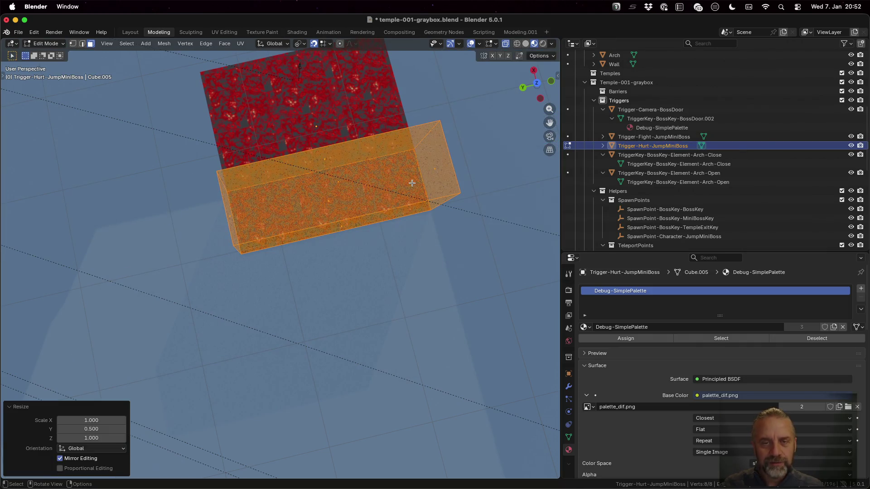
{"action": "scroll", "coordinate": [383, 205], "scroll_direction": "down", "scroll_amount": 5}
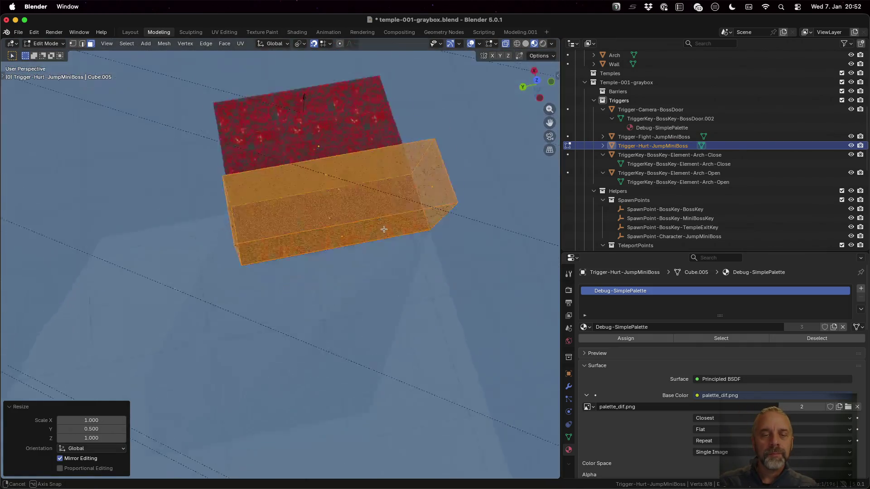
{"action": "scroll", "coordinate": [382, 237], "scroll_direction": "down", "scroll_amount": 5}
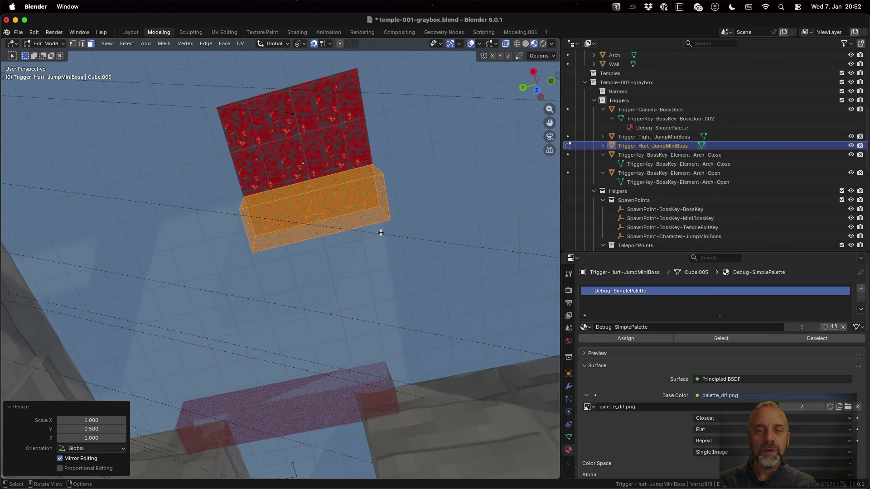
{"action": "scroll", "coordinate": [377, 220], "scroll_direction": "down", "scroll_amount": 5}
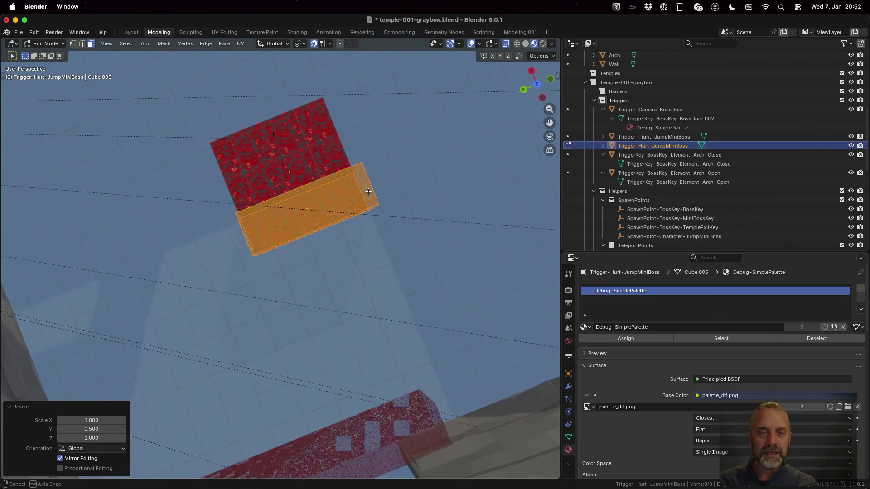
{"action": "left_click", "coordinate": [538, 84]}
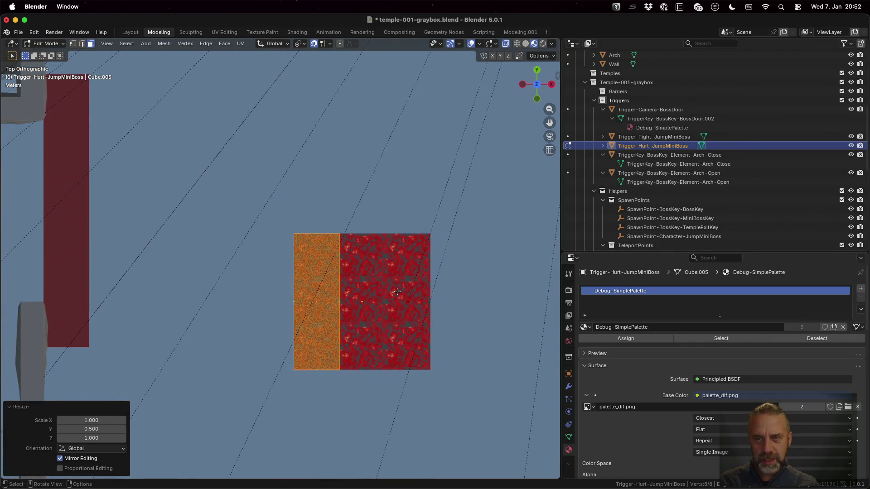
- Scale the trigger box to three times its width along X
{"action": "key", "text": "s"}
{"action": "key", "text": "x"}
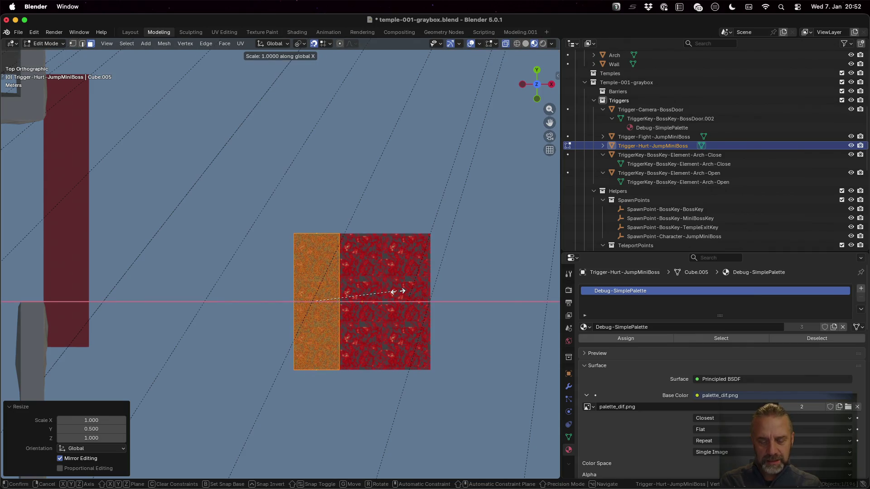
{"action": "key", "text": "3"}
{"action": "key", "text": "Return"}
- Move the box 2 m along X so it sits over the red pad
{"action": "type", "text": "gx1.5"}
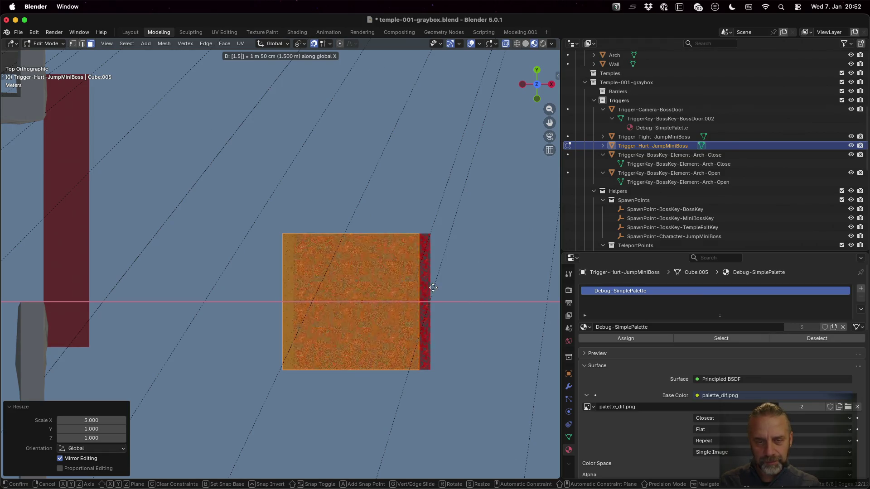
{"action": "key", "text": "BackSpace"}
{"action": "key", "text": "BackSpace"}
{"action": "key", "text": "BackSpace"}
{"action": "type", "text": "2"}
{"action": "key", "text": "Return"}
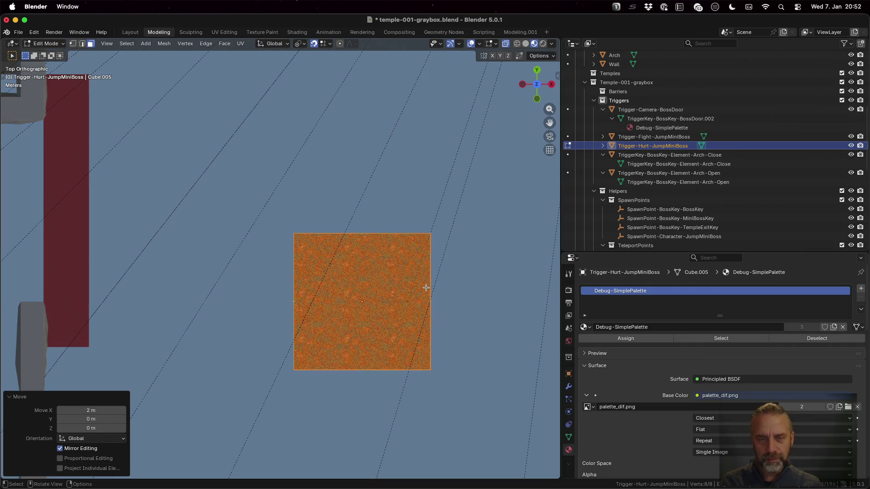
{"action": "mouse_move", "coordinate": [362, 297]}
{"action": "left_mouse_down"}
{"action": "mouse_move", "coordinate": [358, 283]}
{"action": "mouse_move", "coordinate": [399, 226]}
{"action": "mouse_move", "coordinate": [380, 235]}
{"action": "left_mouse_up"}
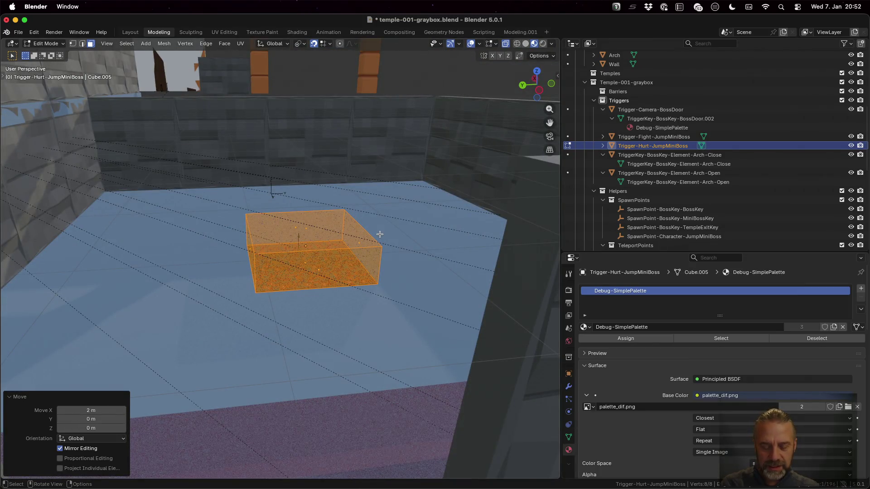
- Flatten the hurt trigger to 0.2 along Z and lower it about 0.92 m
{"action": "type", "text": "sz"}
{"action": "type", "text": ".2"}
{"action": "key", "text": "Return"}
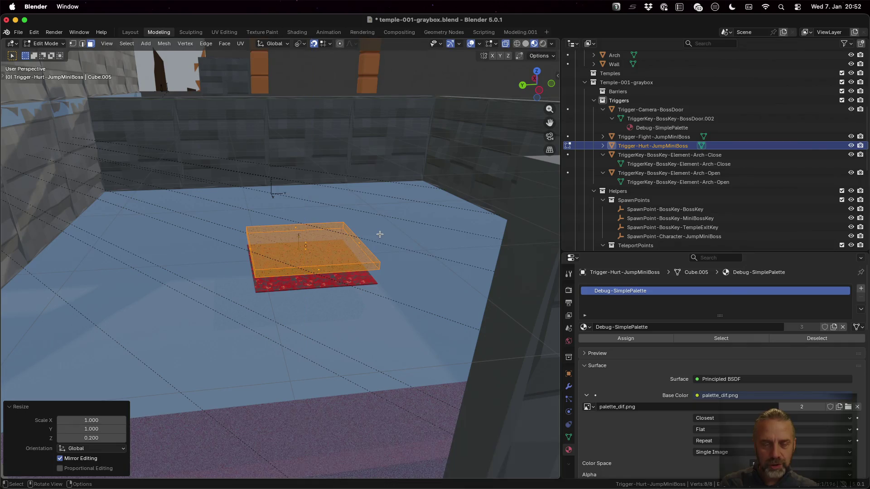
{"action": "scroll", "coordinate": [380, 234], "scroll_direction": "up", "scroll_amount": 5}
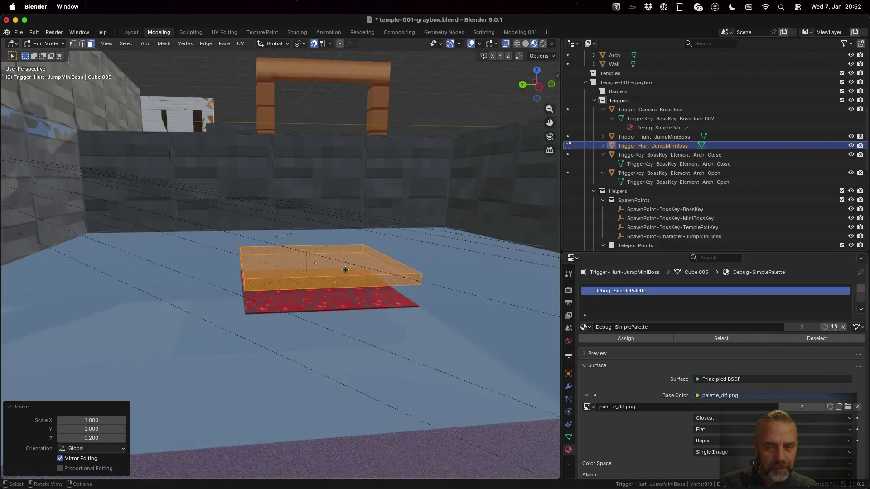
{"action": "scroll", "coordinate": [350, 283], "scroll_direction": "up", "scroll_amount": 10}
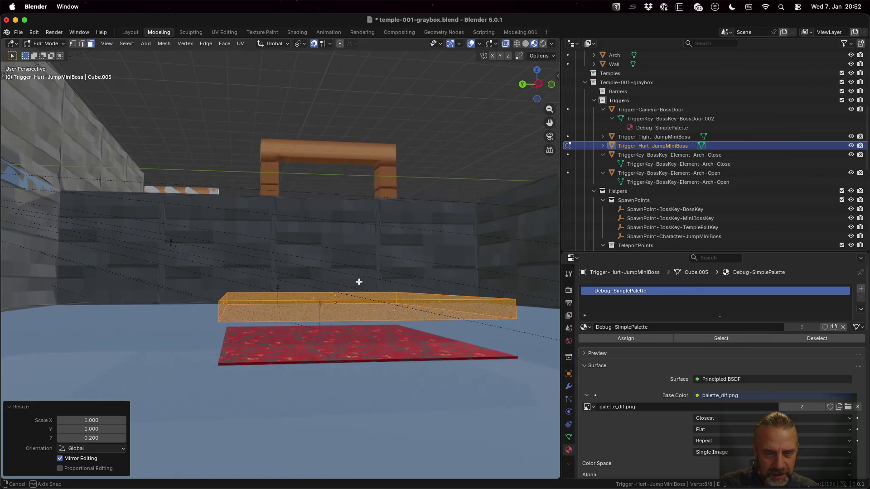
{"action": "key", "text": "g"}
{"action": "key", "text": "z"}
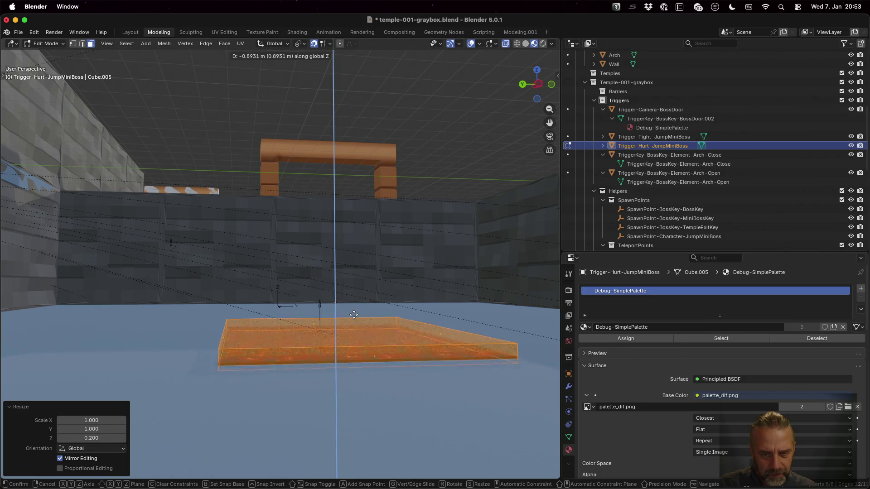
{"action": "left_click", "coordinate": [353, 315]}
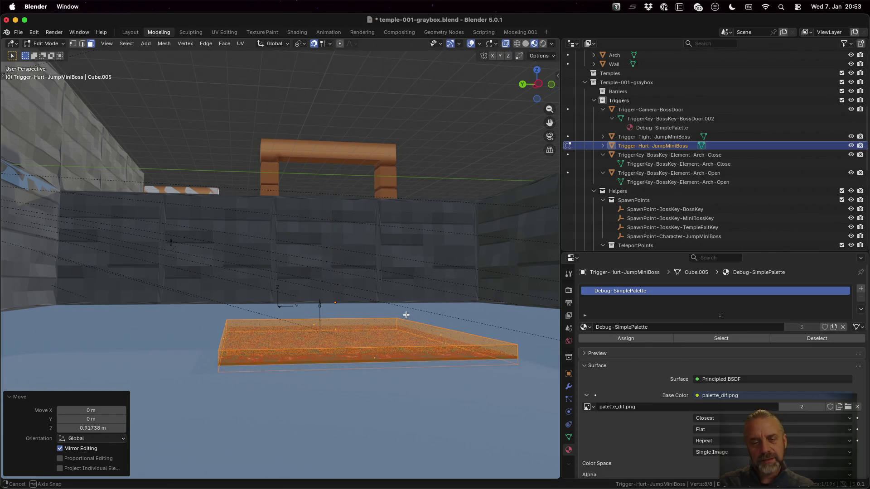
{"action": "left_click_drag", "start_coordinate": [403, 317], "coordinate": [403, 355]}
{"action": "key", "text": "Tab"}
{"action": "mouse_move", "coordinate": [379, 289]}
{"action": "left_mouse_down"}
{"action": "mouse_move", "coordinate": [376, 259]}
{"action": "mouse_move", "coordinate": [402, 265]}
{"action": "mouse_move", "coordinate": [408, 315]}
{"action": "mouse_move", "coordinate": [300, 290]}
{"action": "mouse_move", "coordinate": [426, 281]}
{"action": "left_mouse_up"}
- Save the .blend file and rerun the graybox export command in the terminal
{"action": "key", "text": "super+s"}
{"action": "key", "text": "super+Tab"}
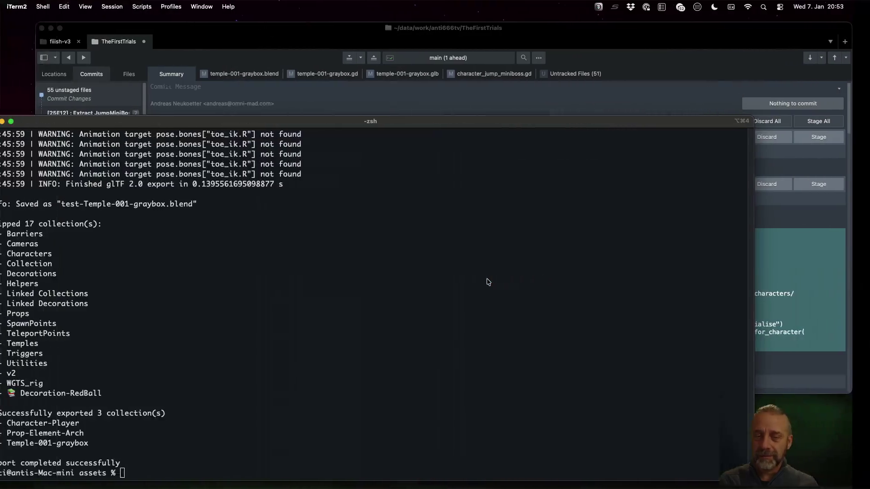
{"action": "key", "text": "Up"}
{"action": "key", "text": "Return"}
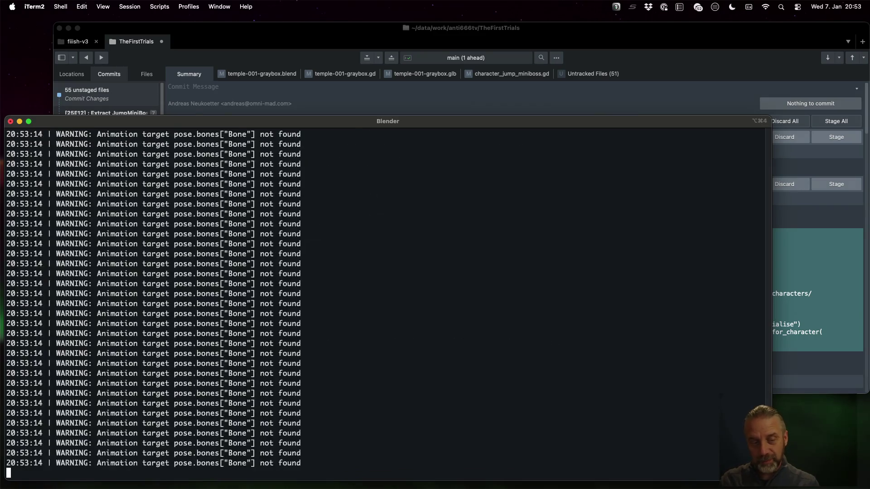
{"action": "key", "text": "super+Tab"}
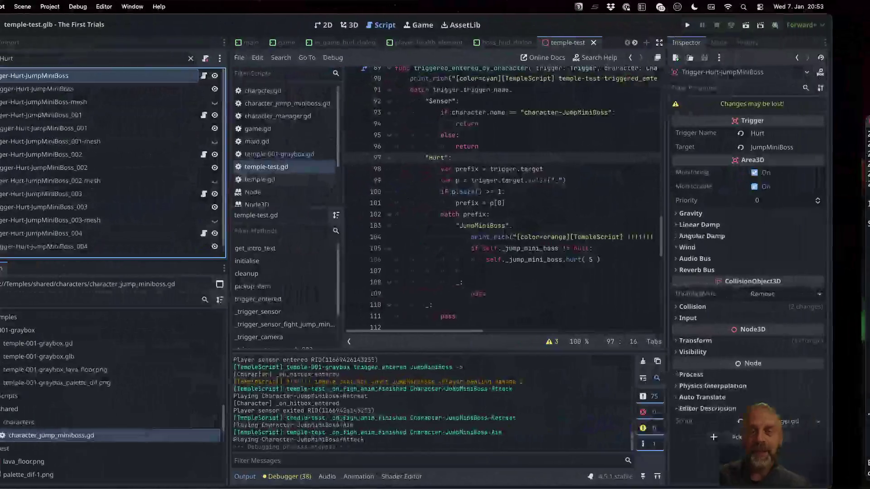
- Reload the externally modified graybox files, narrow the Scene dock, and review temple-001-graybox.gd
{"action": "left_click", "coordinate": [431, 308]}
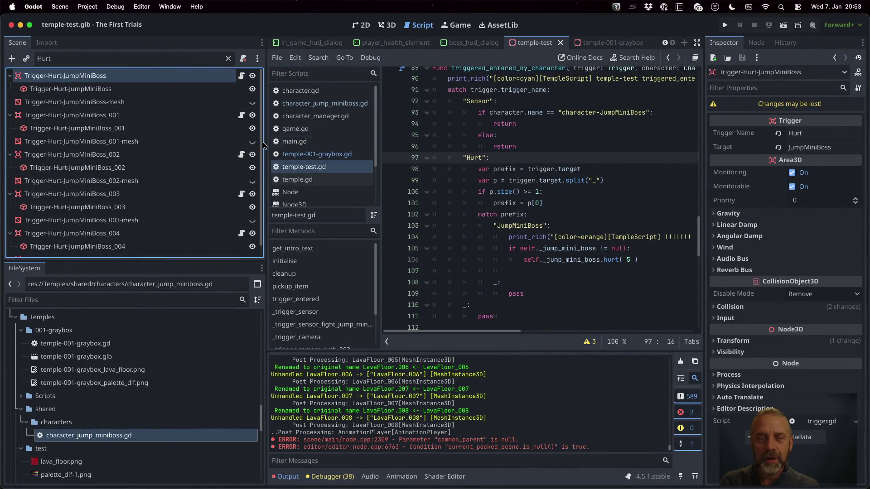
{"action": "left_click_drag", "start_coordinate": [266, 142], "coordinate": [88, 145]}
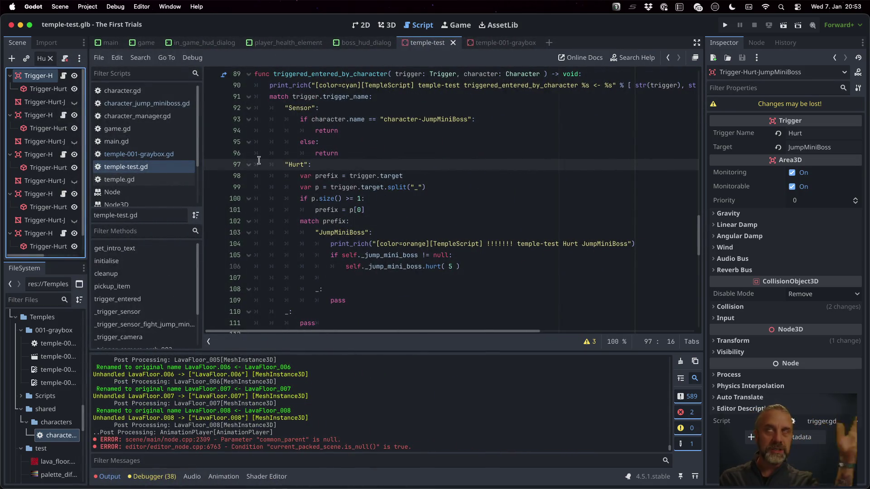
{"action": "left_click", "coordinate": [172, 155]}
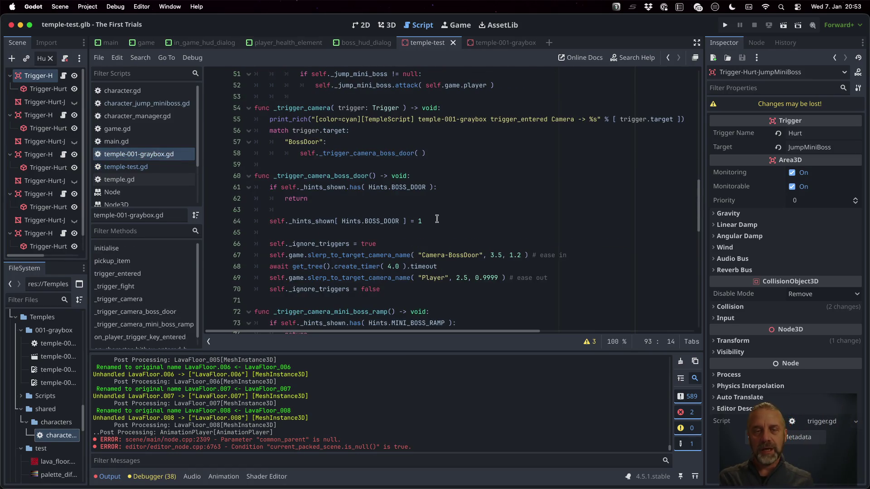
{"action": "scroll", "coordinate": [437, 219], "scroll_direction": "down", "scroll_amount": 5}
{"action": "scroll", "coordinate": [437, 219], "scroll_direction": "down", "scroll_amount": 4}
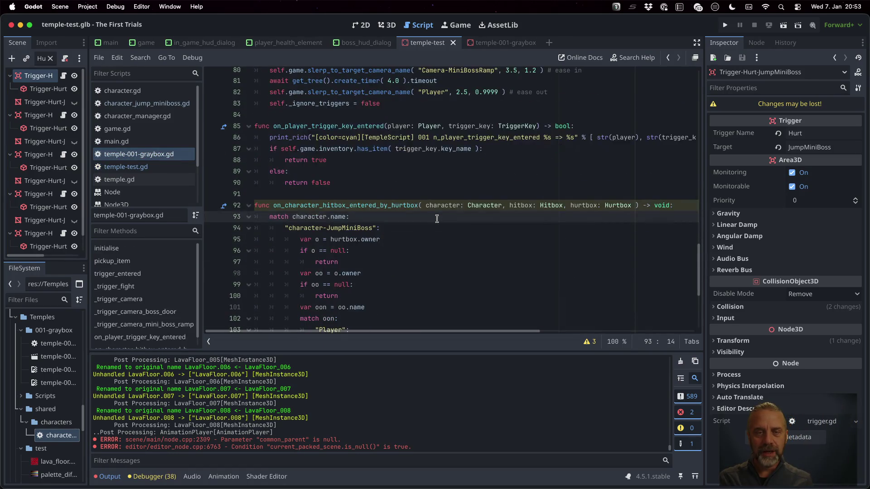
{"action": "left_click", "coordinate": [344, 138]}
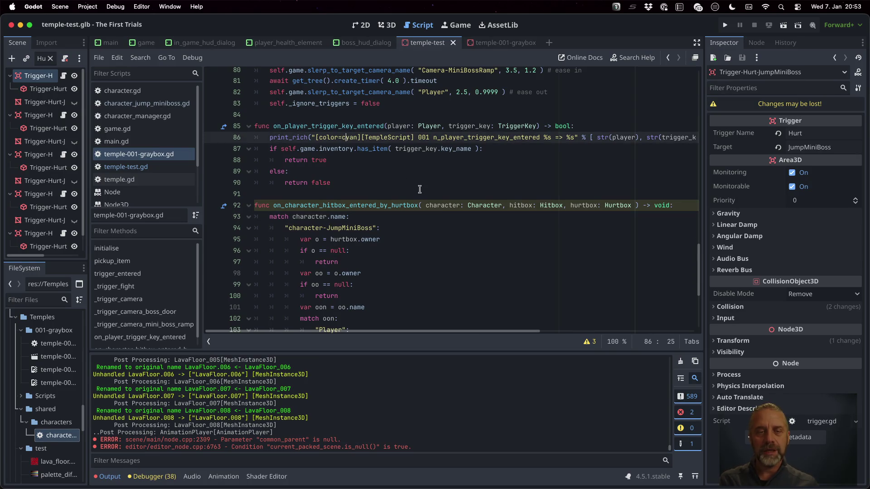
{"action": "key", "text": "Down"}
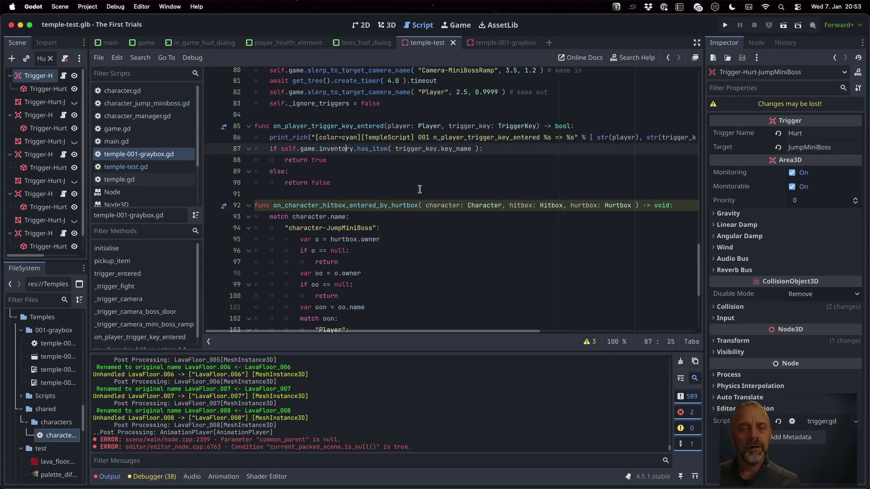
{"action": "scroll", "coordinate": [420, 189], "scroll_direction": "up", "scroll_amount": 3}
{"action": "scroll", "coordinate": [420, 189], "scroll_direction": "down", "scroll_amount": 8}
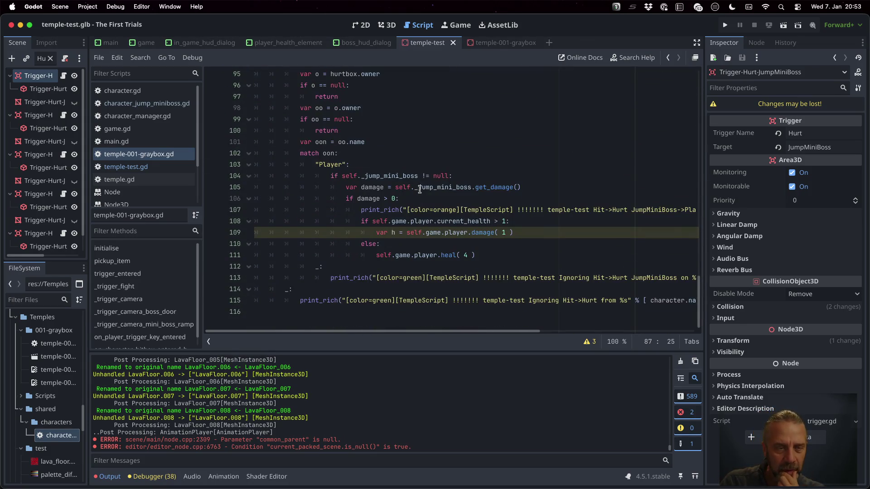
{"action": "scroll", "coordinate": [160, 288], "scroll_direction": "down", "scroll_amount": 1}
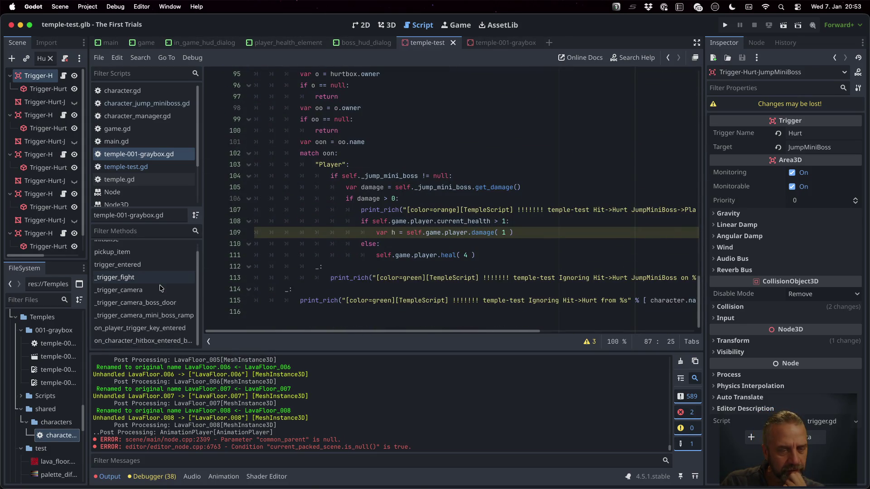
- Return to temple-test.gd and run the project
{"action": "left_click", "coordinate": [144, 167]}
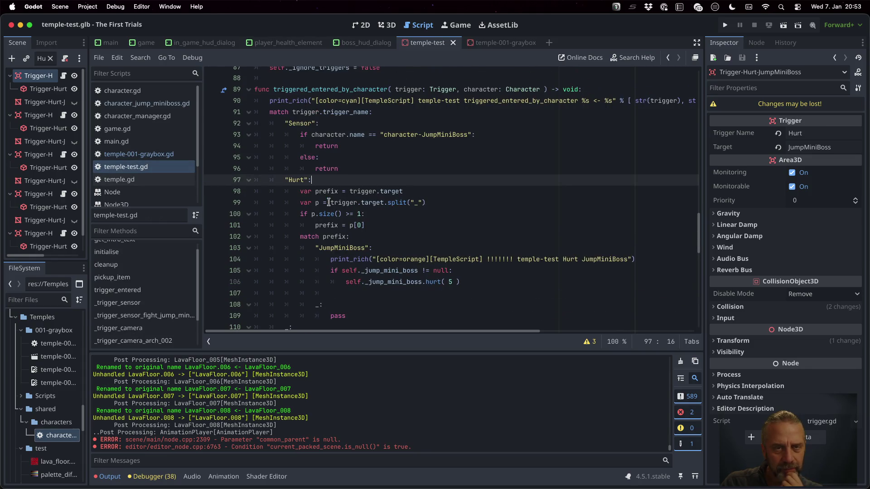
{"action": "scroll", "coordinate": [358, 154], "scroll_direction": "up", "scroll_amount": 4}
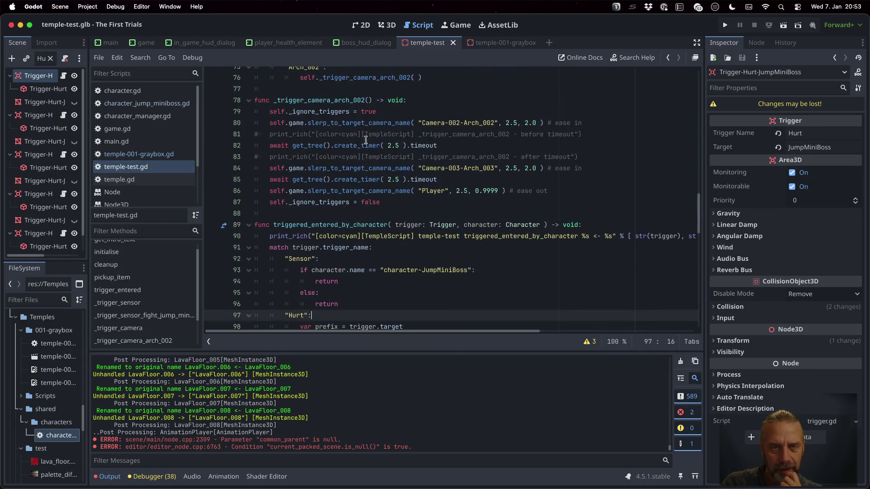
{"action": "mouse_move", "coordinate": [341, 226]}
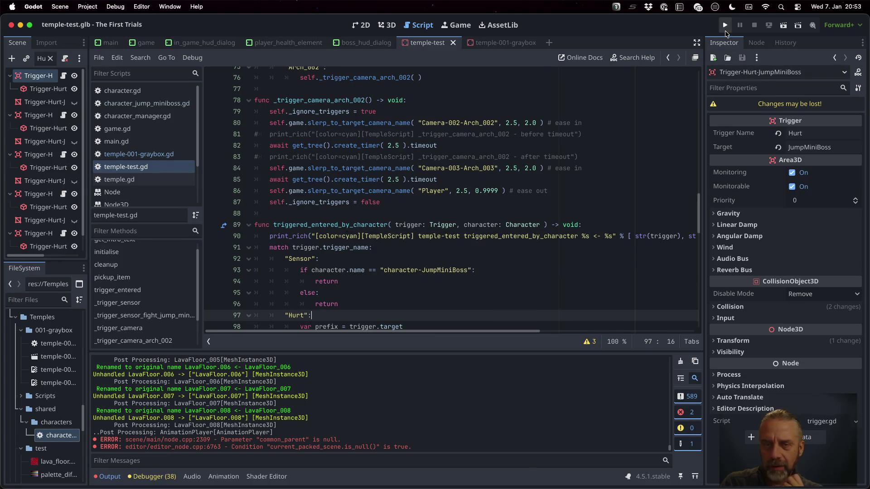
{"action": "left_click", "coordinate": [725, 25]}
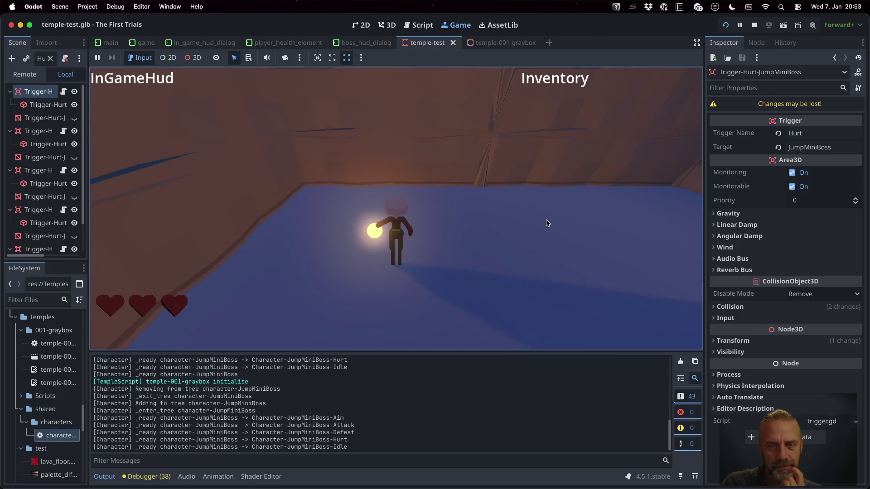
- Run the character into the boss arena, stop the game, and go to triggered_entered_by_character
{"action": "key", "text": "w"}
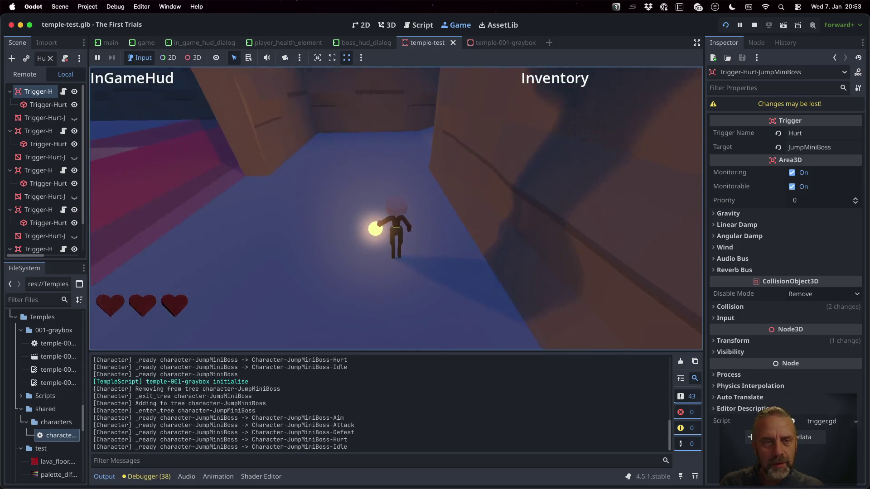
{"action": "key", "text": "w"}
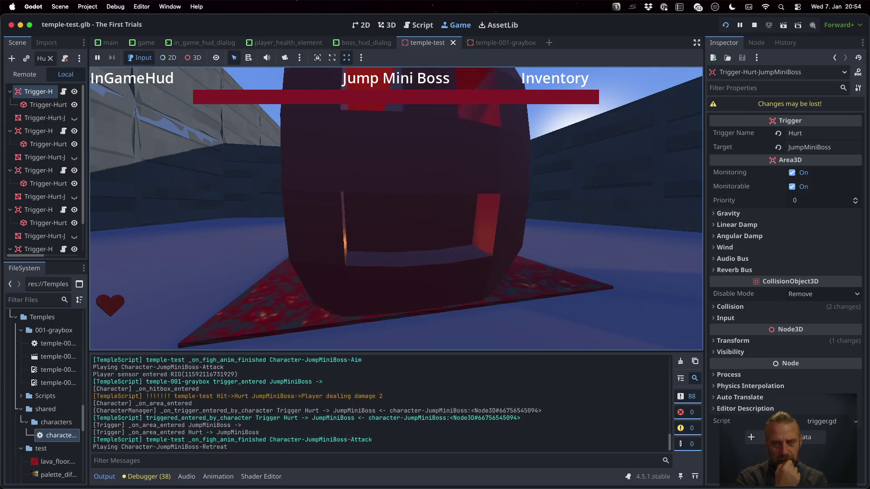
{"action": "left_click", "coordinate": [755, 26]}
{"action": "left_click", "coordinate": [379, 232]}
- Copy triggered_entered_by_character below the trigger-key function in temple-001-graybox.gd
{"action": "key", "text": "shift+Down"}
{"action": "key", "text": "shift+Down"}
{"action": "key", "text": "shift+Down"}
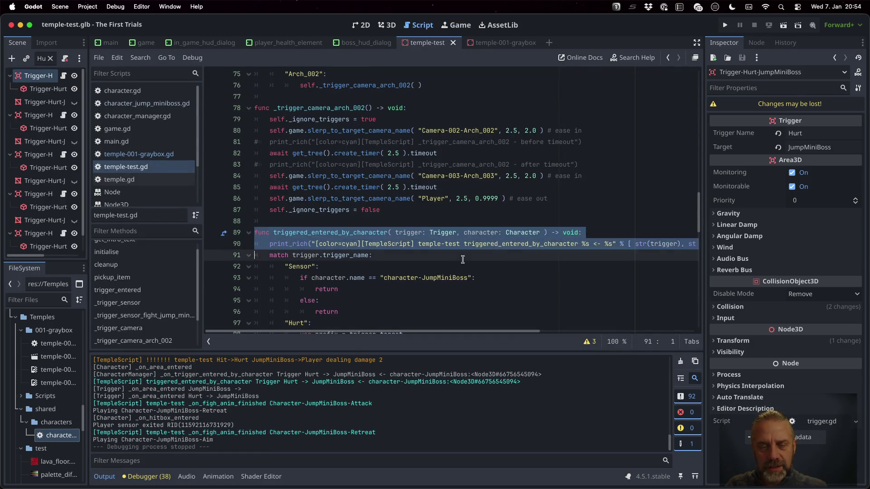
{"action": "key", "text": "shift+Down"}
{"action": "key", "text": "shift+Down"}
{"action": "key", "text": "shift+Down"}
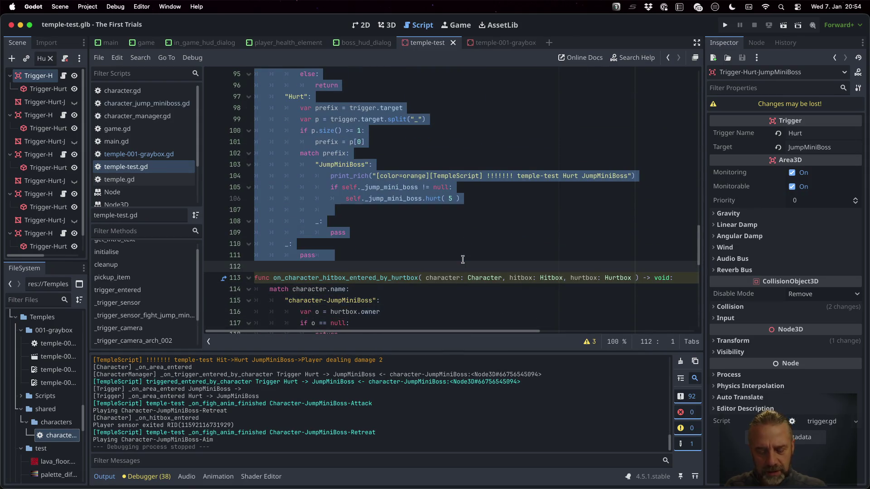
{"action": "left_click", "coordinate": [136, 155]}
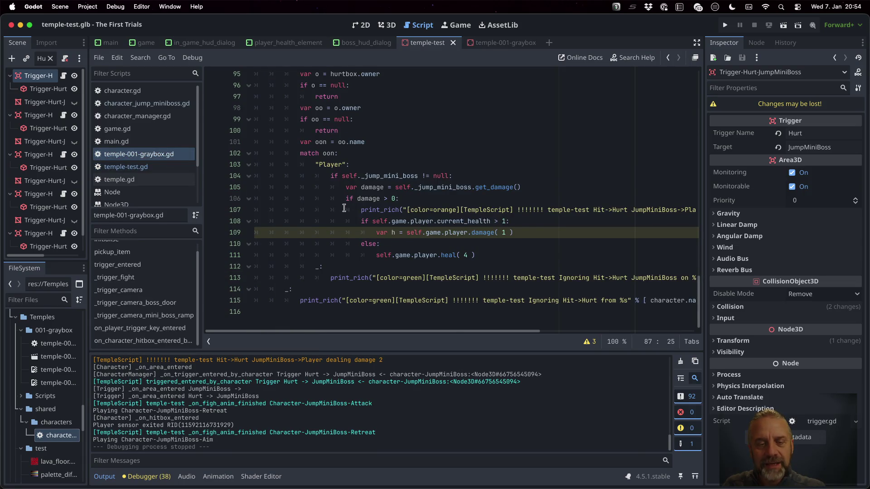
{"action": "left_click", "coordinate": [298, 198]}
{"action": "key", "text": "Return"}
{"action": "key", "text": "ctrl+v"}
- Delete the Sensor case, keeping only the Hurt branch calling _jump_mini_boss.hurt( 5 ), and save
{"action": "scroll", "coordinate": [303, 206], "scroll_direction": "up", "scroll_amount": 4}
{"action": "left_click", "coordinate": [255, 215]}
{"action": "key", "text": "shift+Down"}
{"action": "key", "text": "shift+Down"}
{"action": "key", "text": "shift+Down"}
{"action": "key", "text": "shift+Down"}
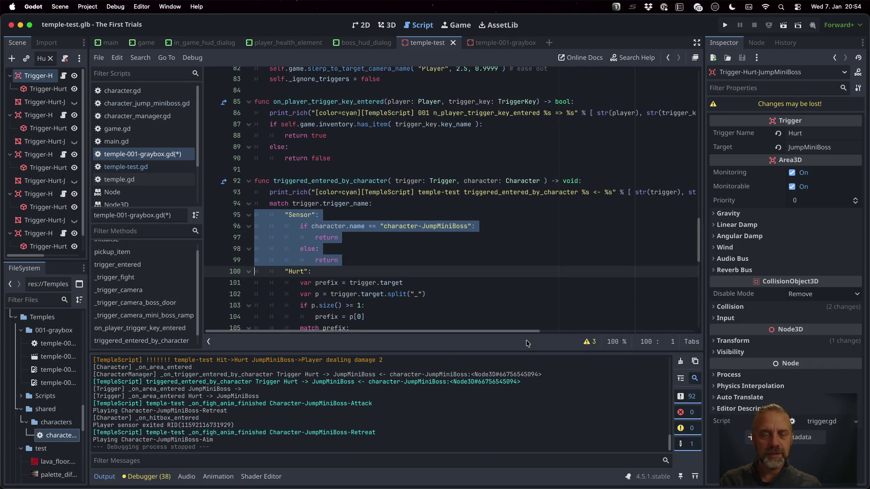
{"action": "key", "text": "Delete"}
{"action": "key", "text": "Down"}
{"action": "key", "text": "Down"}
{"action": "key", "text": "Down"}
{"action": "key", "text": "Down"}
{"action": "key", "text": "Up"}
{"action": "key", "text": "Up"}
{"action": "key", "text": "Up"}
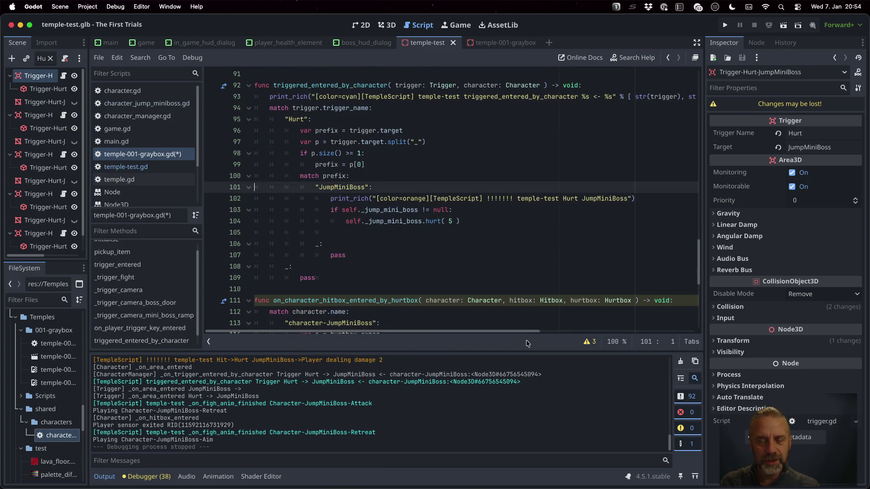
{"action": "key", "text": "Down"}
{"action": "key", "text": "Down"}
{"action": "key", "text": "Down"}
{"action": "key", "text": "Down"}
{"action": "key", "text": "Down"}
{"action": "key", "text": "Down"}
{"action": "key", "text": "Up"}
{"action": "key", "text": "Up"}
{"action": "key", "text": "Up"}
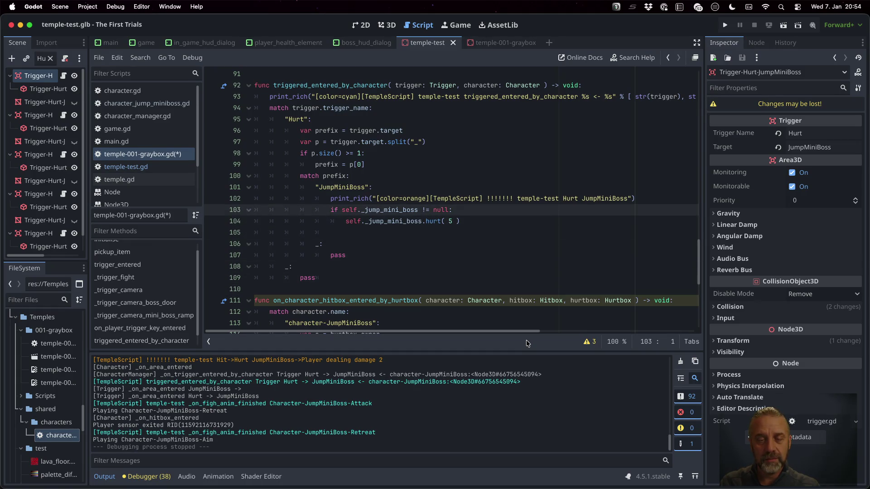
{"action": "key", "text": "ctrl+s"}
{"action": "key", "text": "Return"}
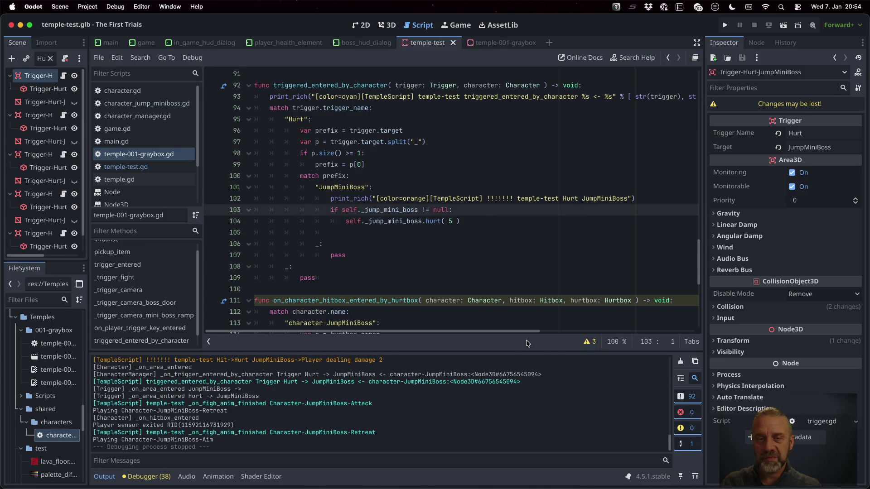
- Run the project, walk into the boss arena and jump onto the red pad to defeat JumpMiniBoss
{"action": "left_click", "coordinate": [725, 26]}
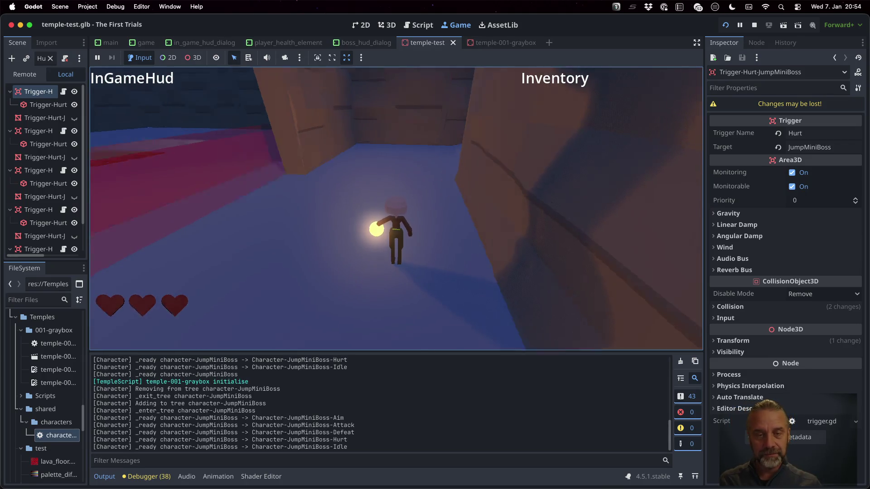
{"action": "key", "text": "w"}
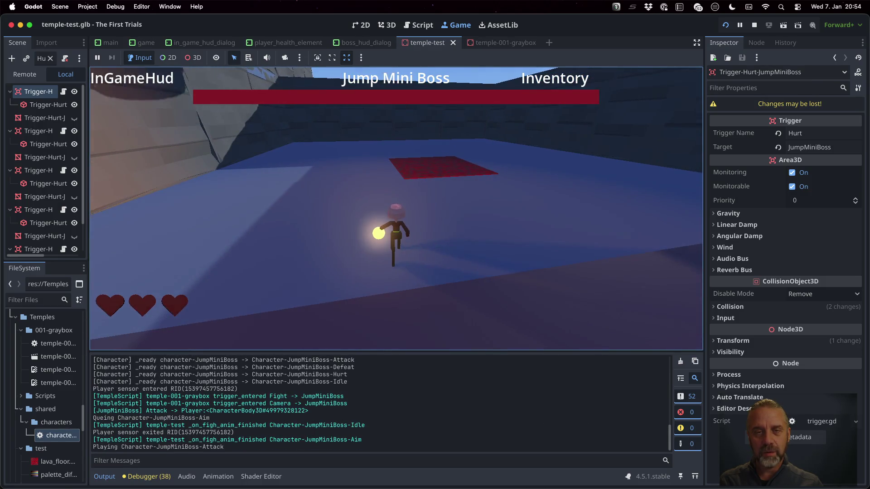
{"action": "key", "text": "w"}
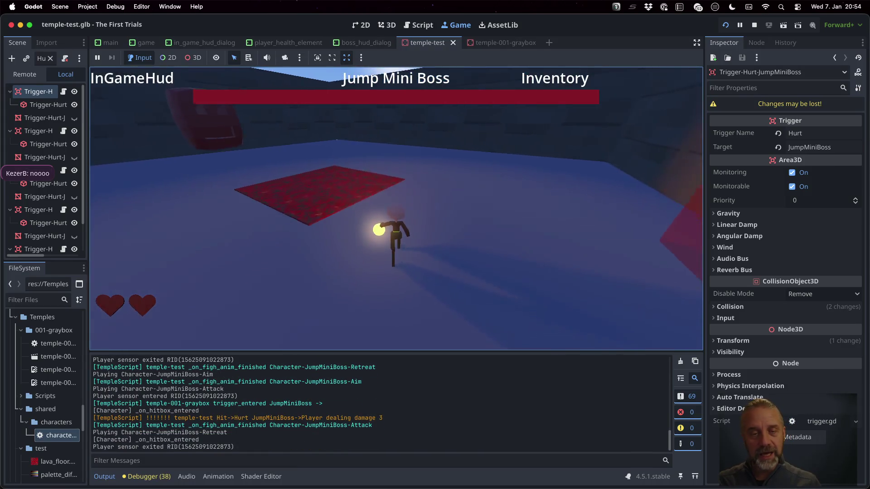
{"action": "key", "text": "w"}
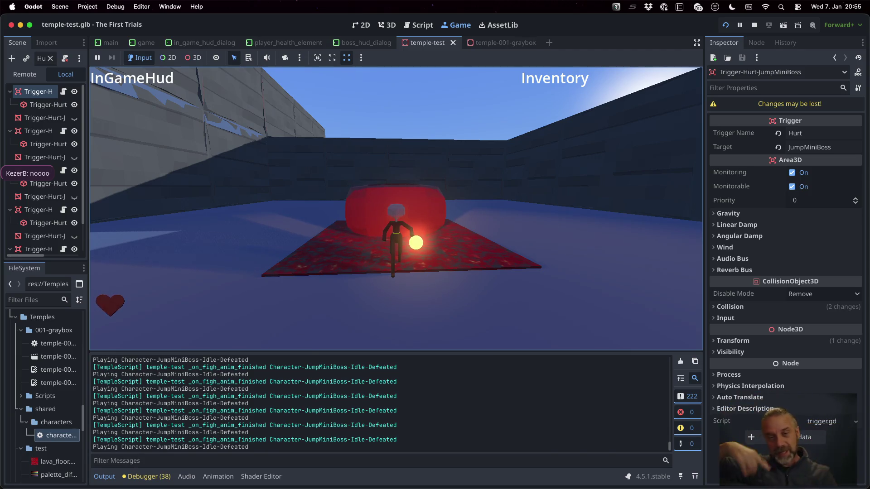
{"action": "key", "text": "space"}
{"action": "key", "text": "space"}
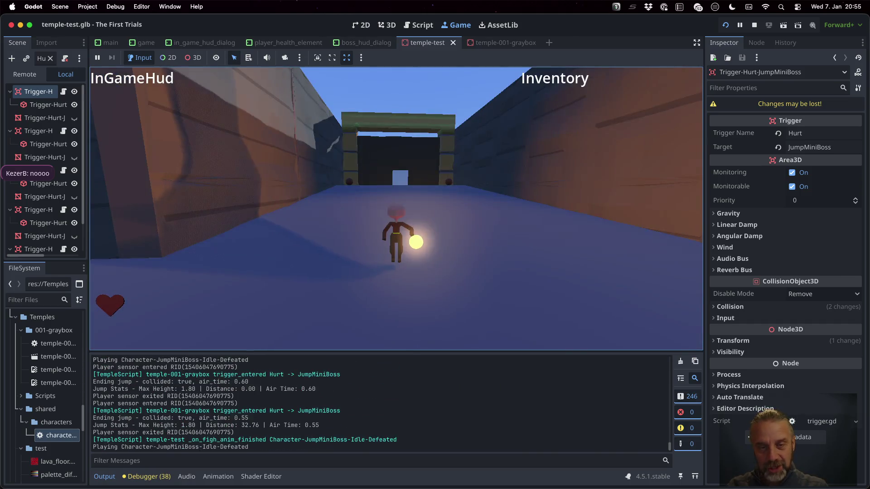
- Jump up the ledge and run down the corridor into the next JumpMiniBoss fight
{"action": "key", "text": "w"}
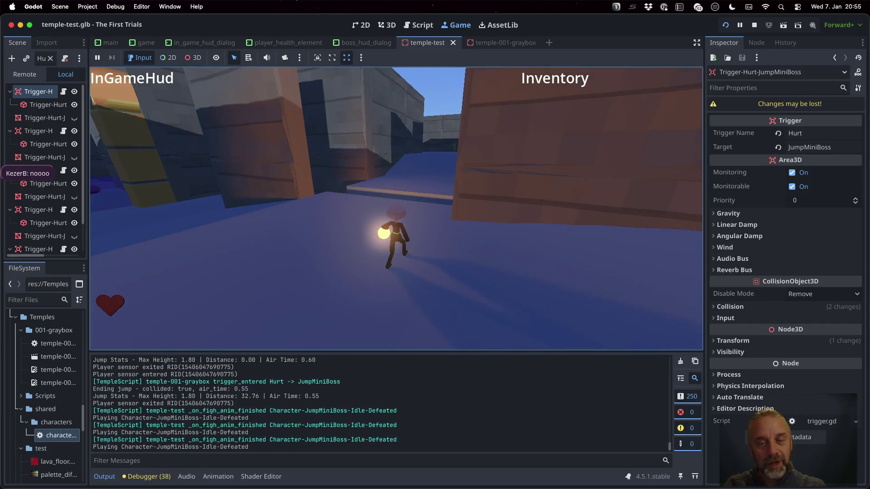
{"action": "key", "text": "w"}
{"action": "key", "text": "space"}
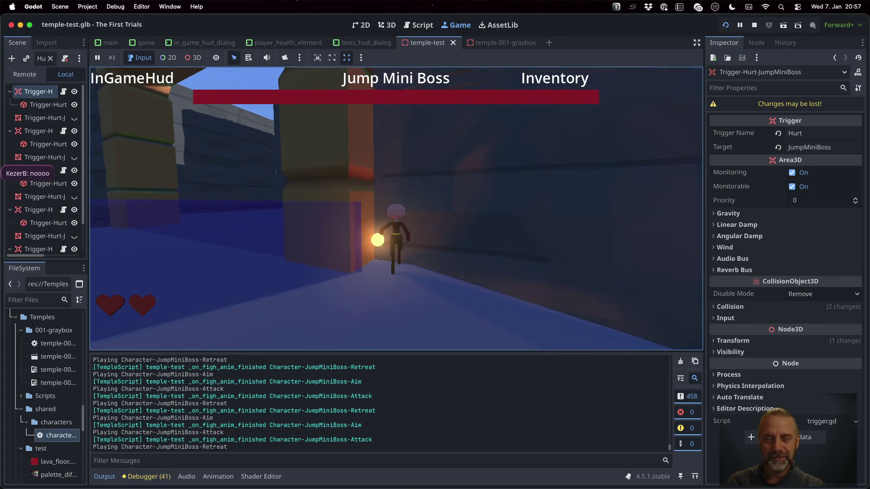
- Fight JumpMiniBoss in temple-test until the Hurt trigger hits it and grants MiniBossKey, then stop
{"action": "key", "text": "w"}
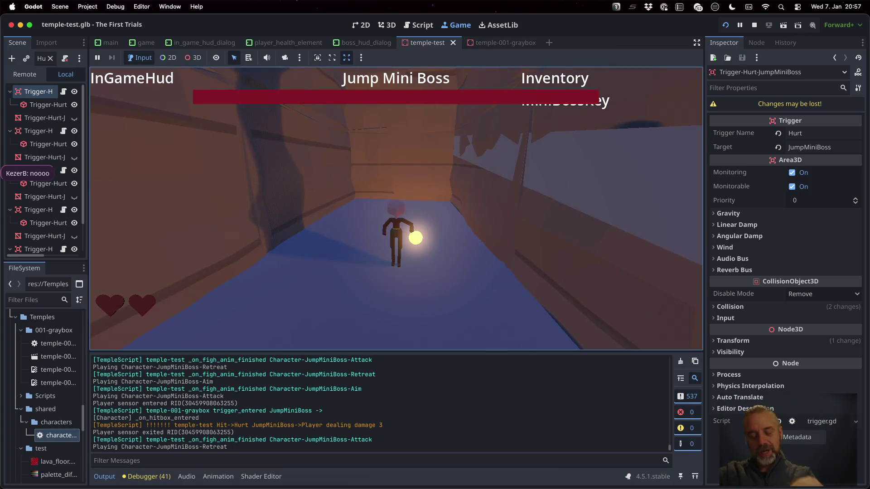
{"action": "key", "text": "space"}
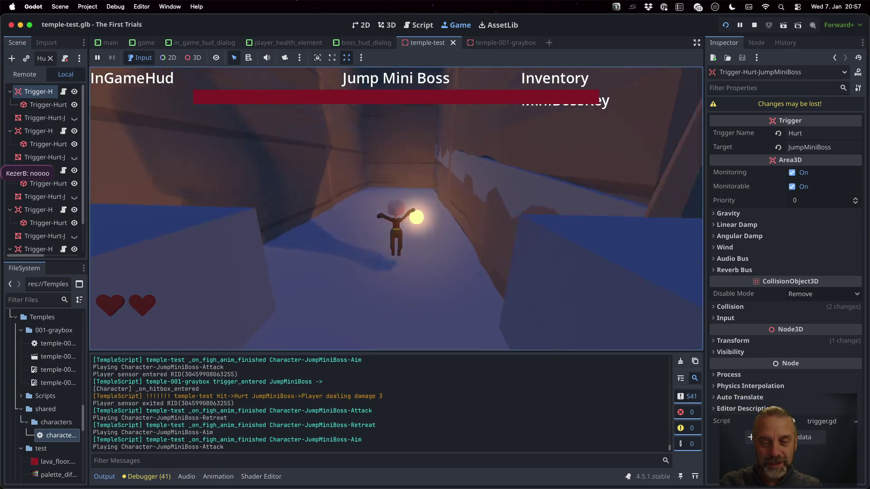
{"action": "key", "text": "space"}
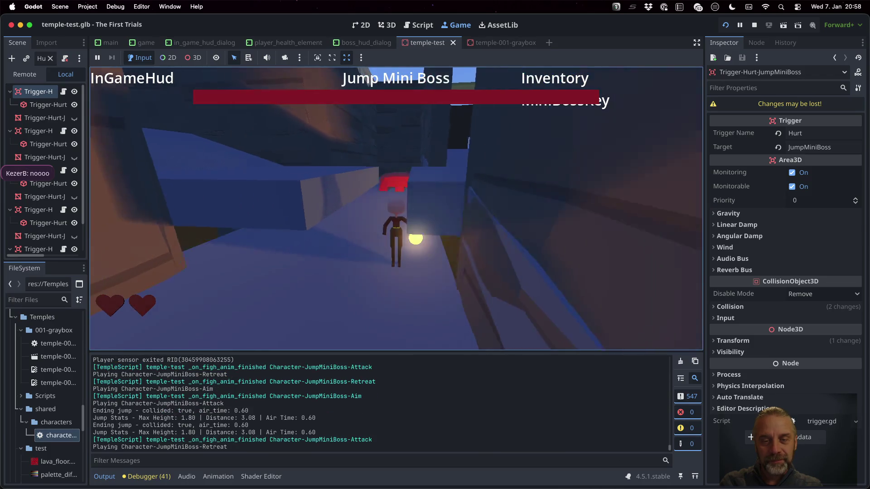
{"action": "key", "text": "w"}
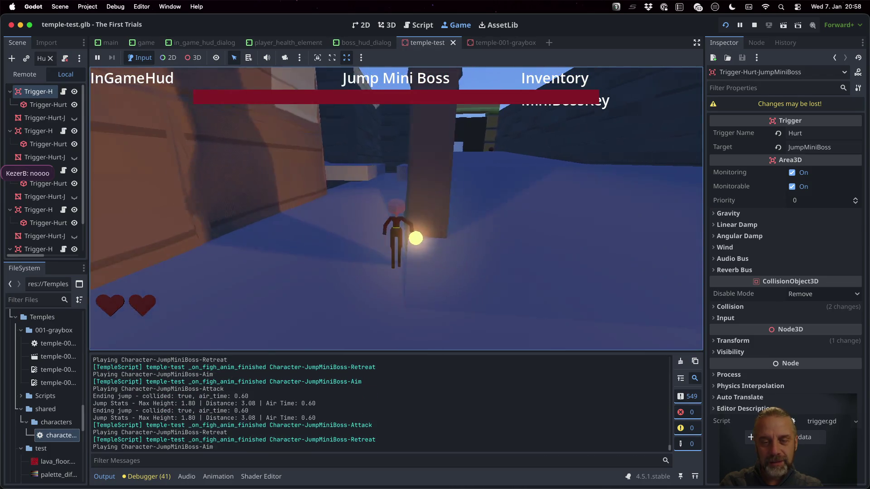
{"action": "key", "text": "w"}
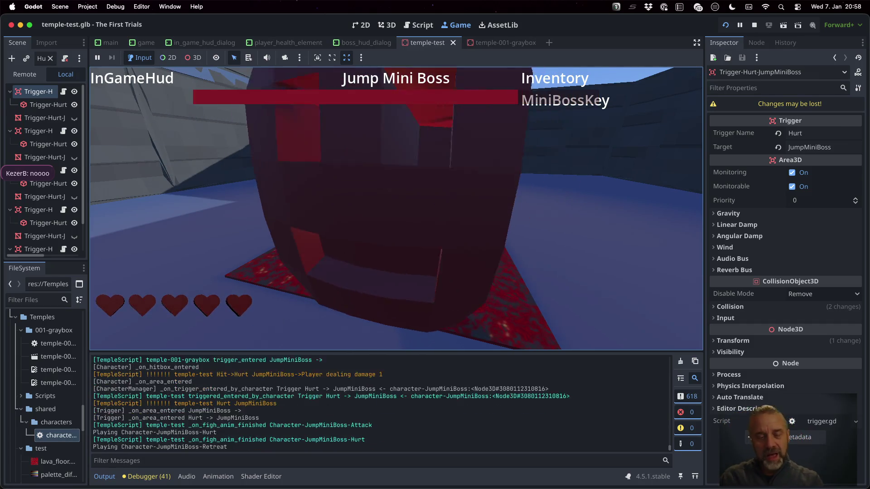
{"action": "left_click", "coordinate": [756, 23]}
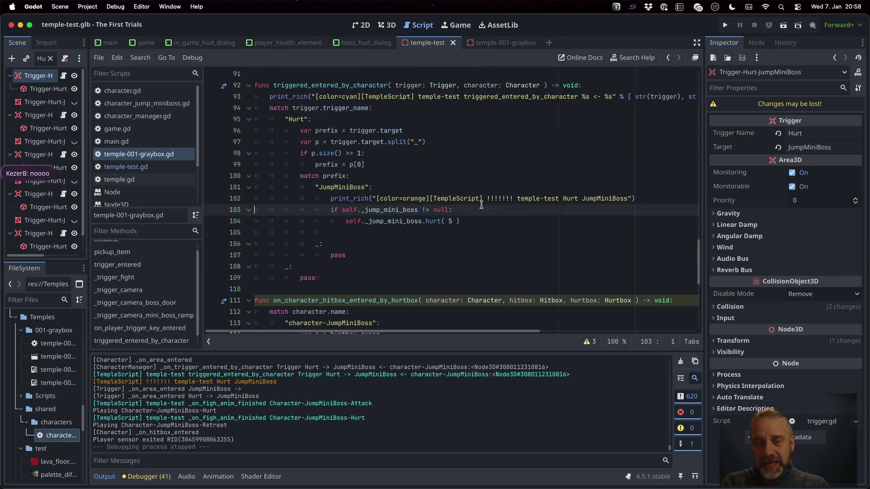
- Add '- [x] Implant JumpMiniBoss into Graybox Temple' below the Extract JumpMiniBoss line in TODO.md and save
{"action": "key", "text": "ctrl+Up"}
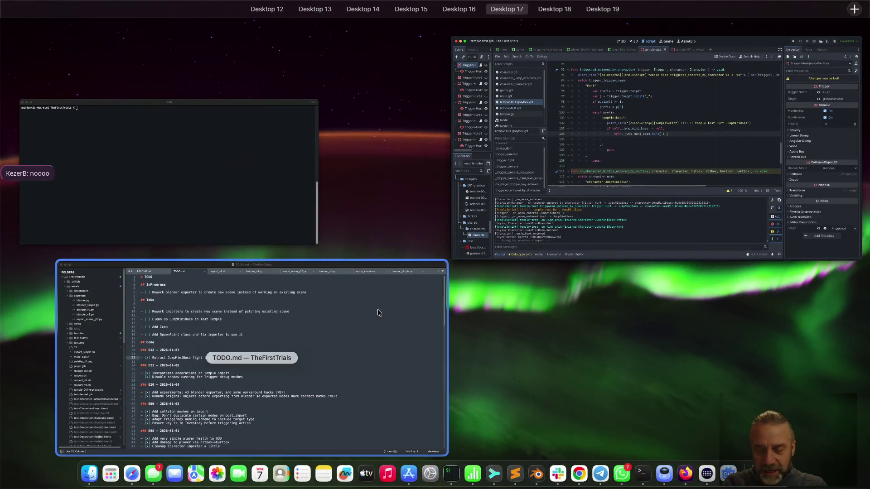
{"action": "left_click", "coordinate": [378, 310]}
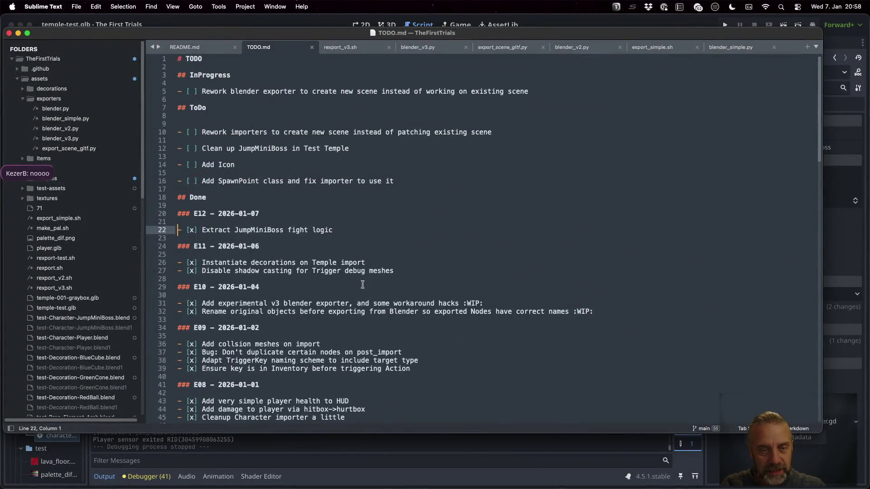
{"action": "left_click", "coordinate": [352, 230]}
{"action": "key", "text": "Return"}
{"action": "type", "text": "- ["}
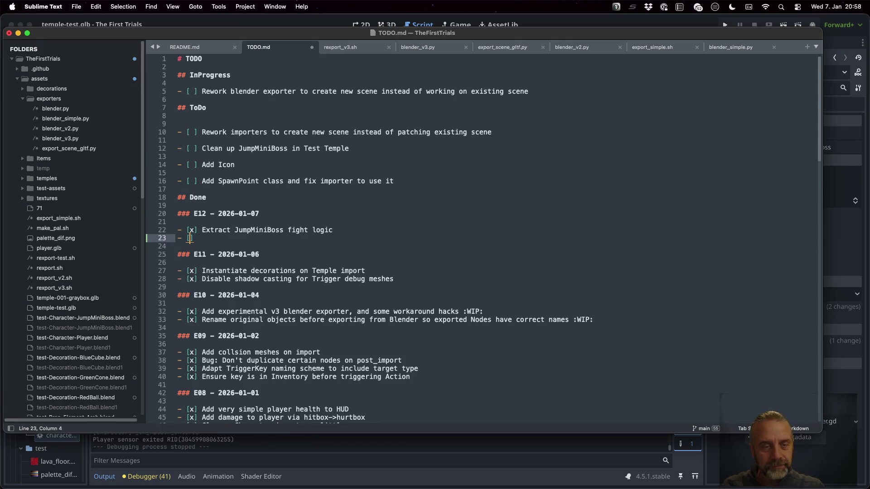
{"action": "type", "text": "x] Implant "}
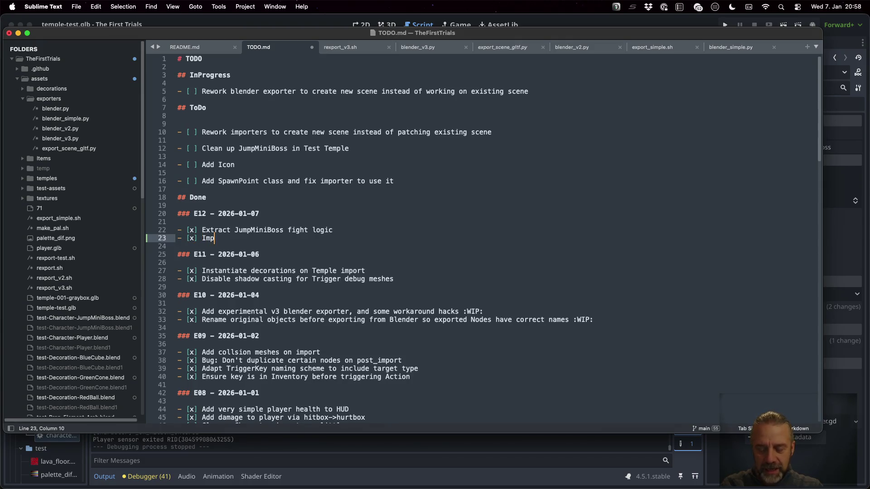
{"action": "type", "text": "Jumo"}
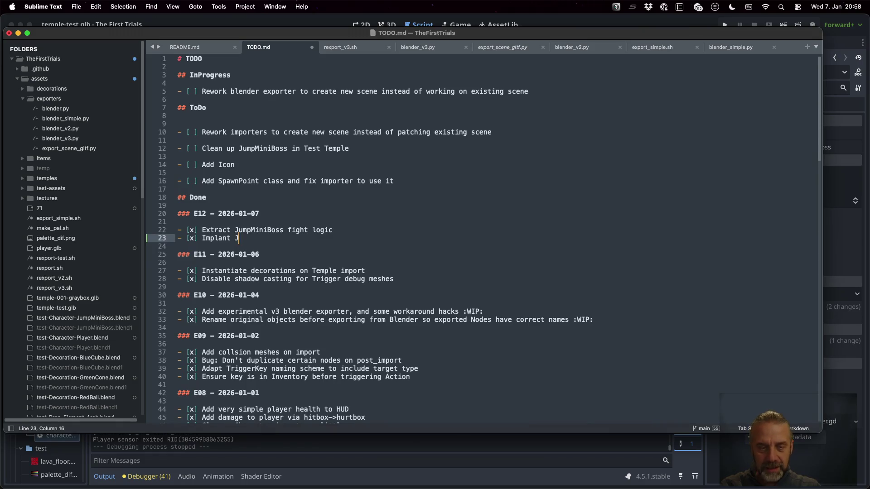
{"action": "key", "text": "BackSpace"}
{"action": "type", "text": "pMiniB"}
{"action": "type", "text": "oss int"}
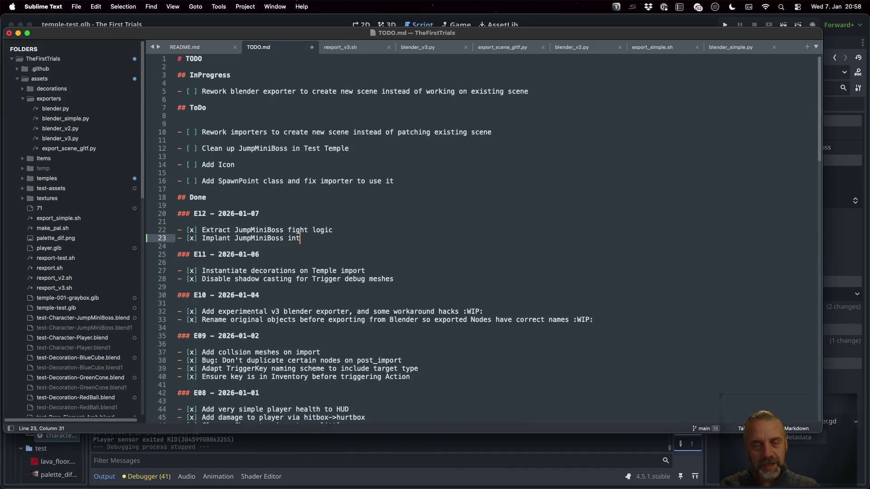
{"action": "type", "text": "o Gray"}
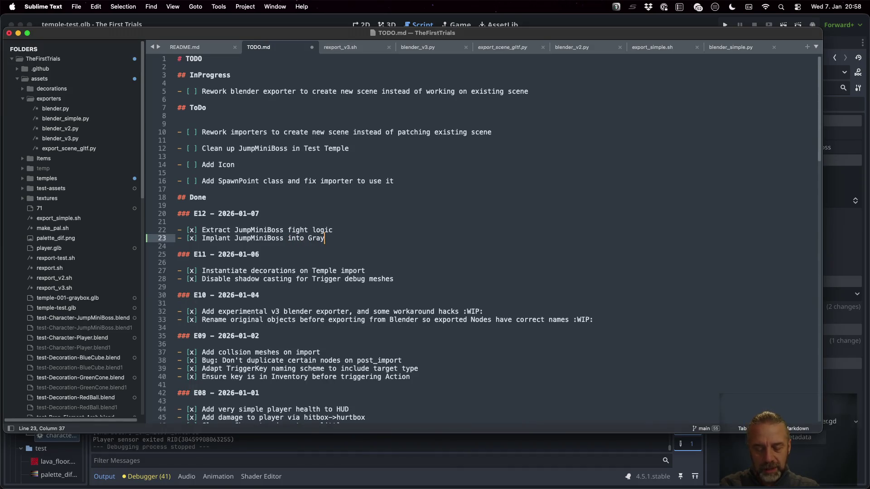
{"action": "type", "text": "box Temple"}
{"action": "key", "text": "super+s"}
{"action": "key", "text": "ctrl+Right"}
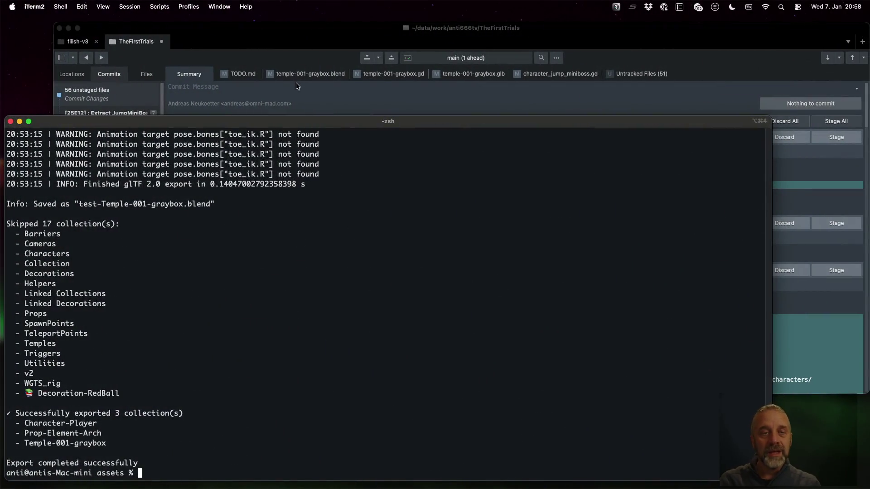
- Enter the commit message '[25E12] + Implant JumpMiniBoss into Graybox Temple.'
{"action": "left_click", "coordinate": [300, 84]}
{"action": "left_click", "coordinate": [299, 84]}
{"action": "type", "text": "[25E12]"}
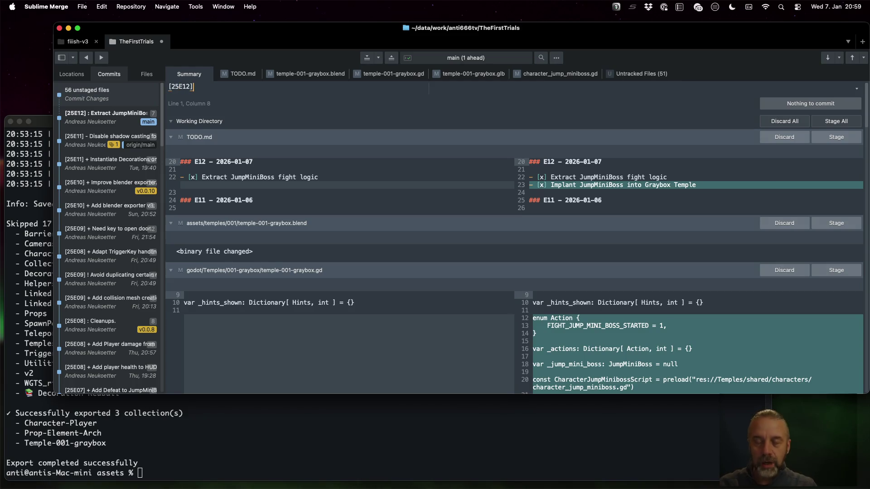
{"action": "type", "text": " + "}
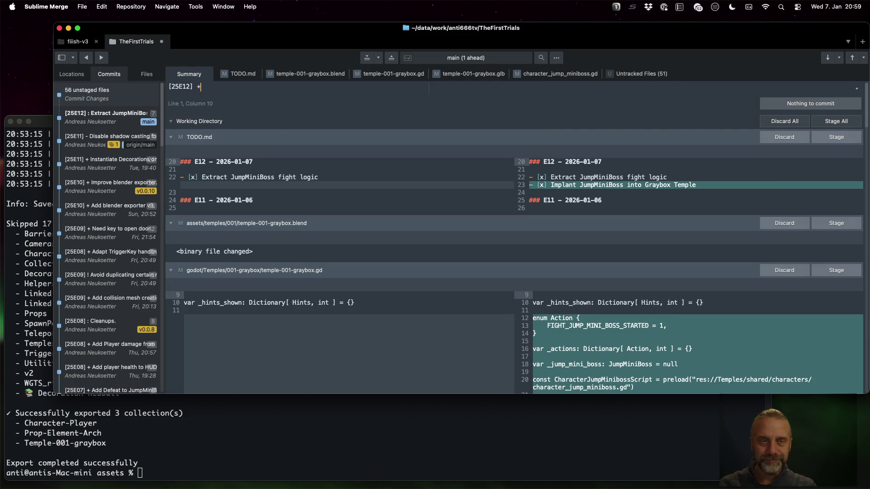
{"action": "type", "text": "Implant "}
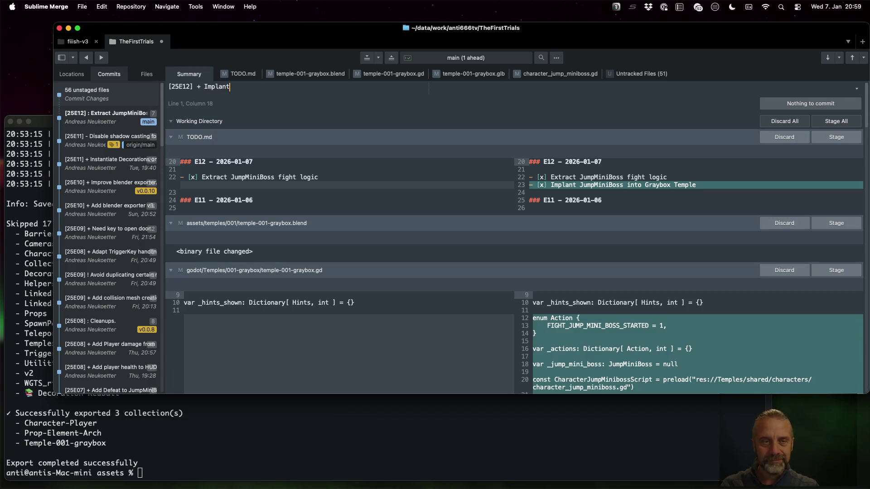
{"action": "type", "text": "JumpMi"}
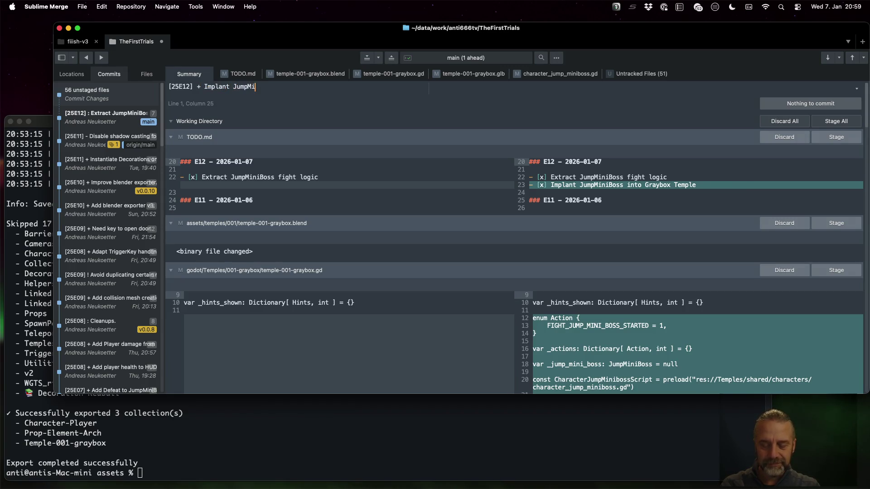
{"action": "type", "text": "niBoss into "}
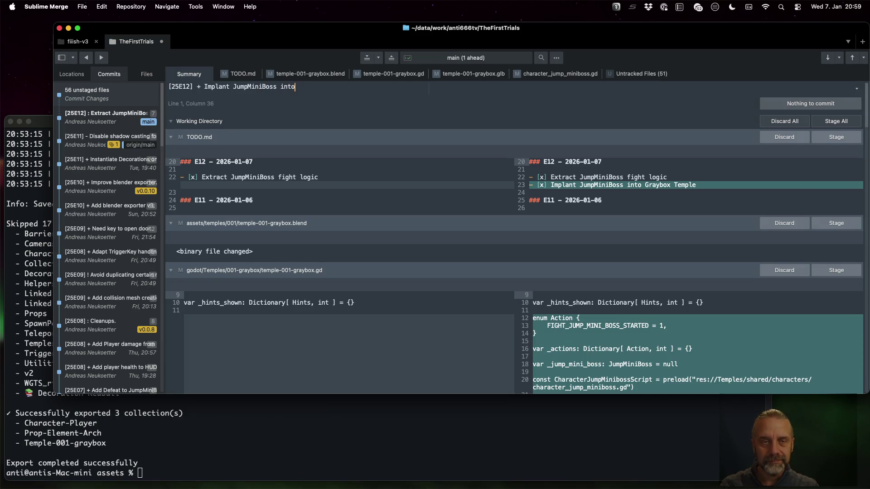
{"action": "type", "text": "Graybox"}
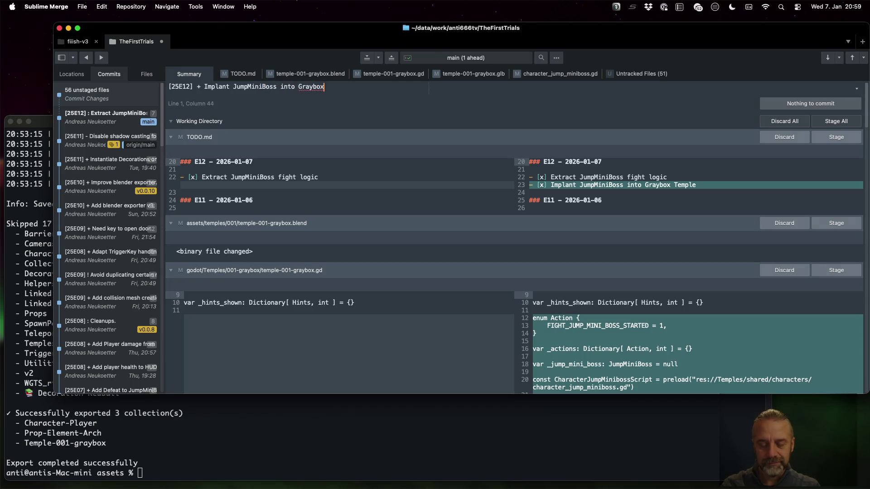
{"action": "type", "text": " Temple."}
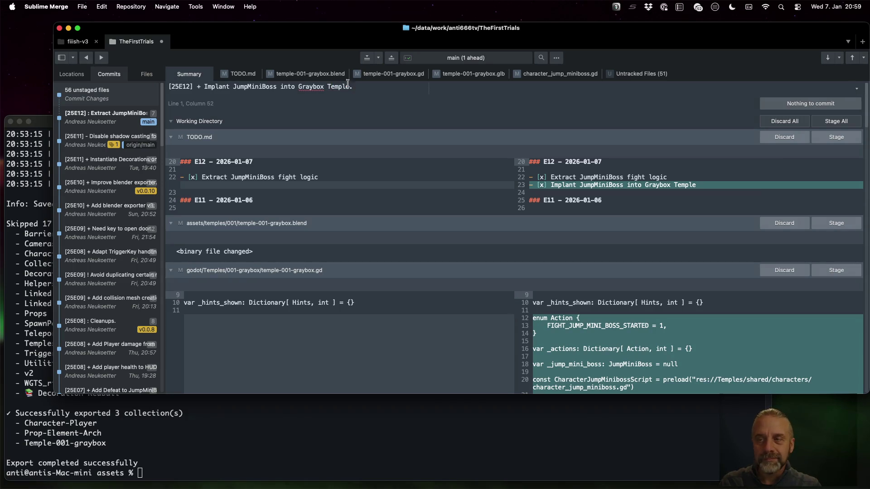
- Stage TODO.md, the temple-001-graybox files and character_jump_miniboss.gd, then commit all five
{"action": "left_click", "coordinate": [832, 137]}
{"action": "left_click", "coordinate": [832, 145]}
{"action": "left_click", "coordinate": [832, 144]}
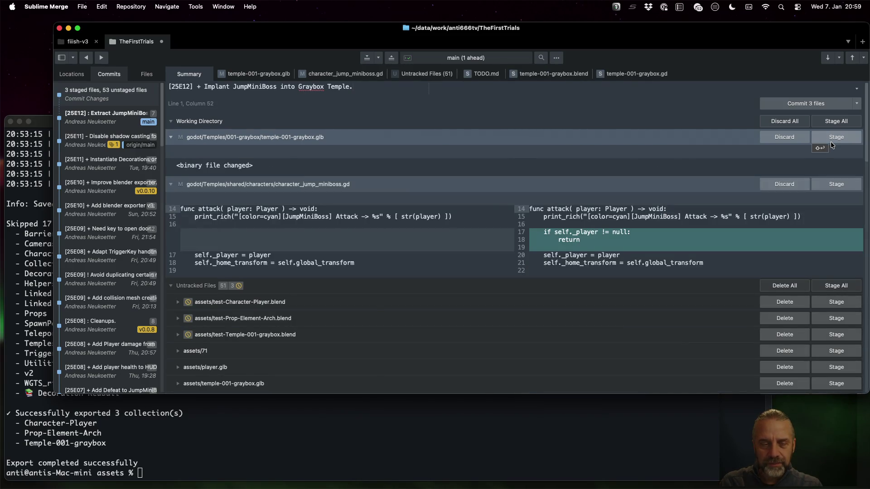
{"action": "left_click", "coordinate": [832, 138]}
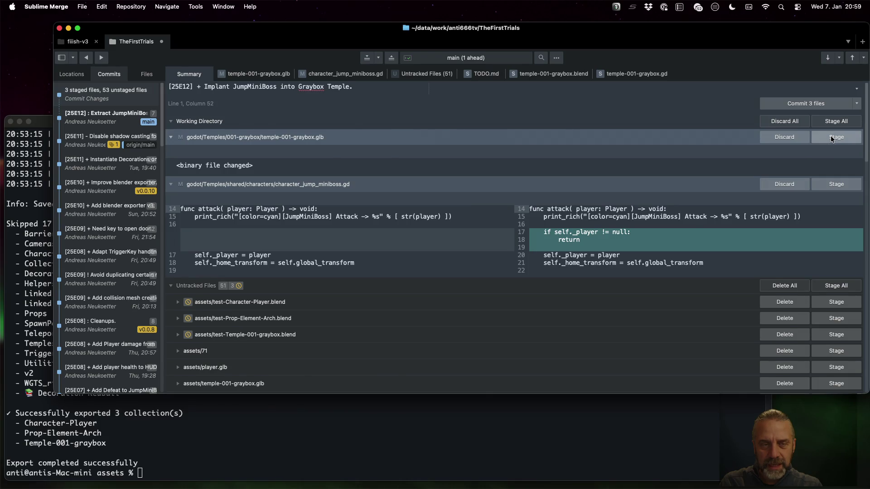
{"action": "left_click", "coordinate": [832, 138]}
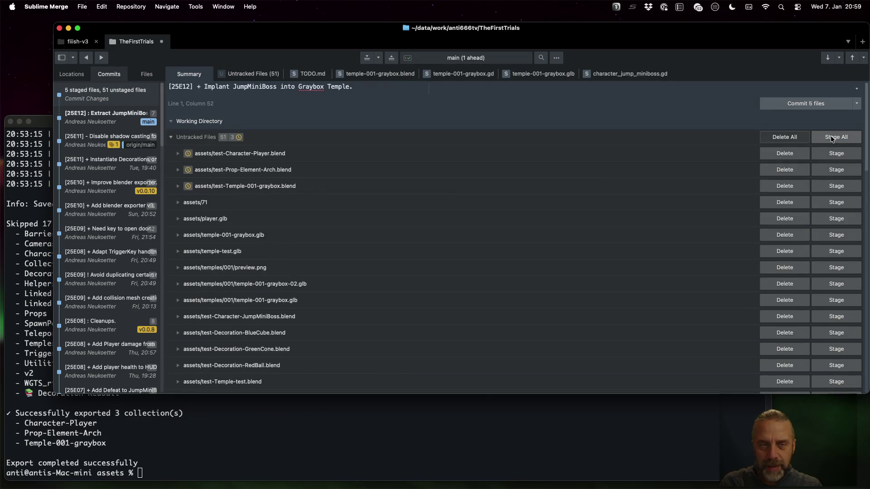
{"action": "left_click", "coordinate": [826, 104]}
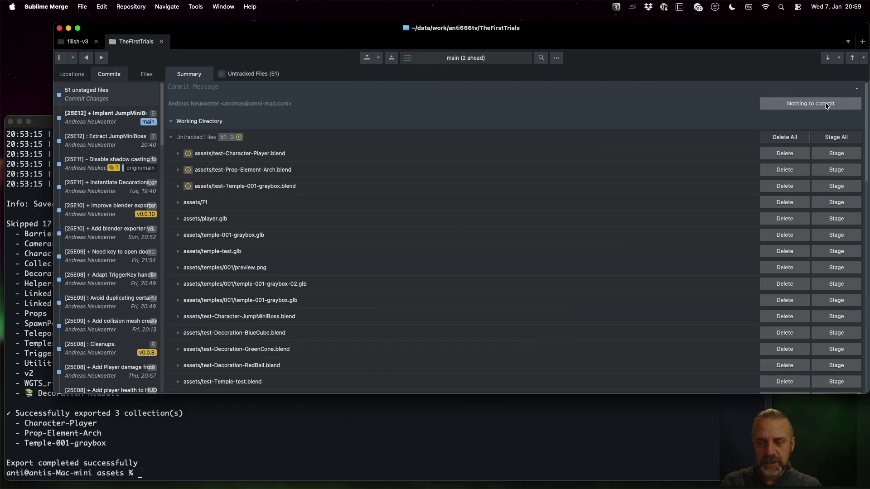
- Run Push from the command palette to push main to origin/main
{"action": "key", "text": "super+p"}
{"action": "type", "text": "c"}
{"action": "key", "text": "Escape"}
{"action": "key", "text": "super+p"}
{"action": "type", "text": "ush"}
{"action": "key", "text": "Return"}
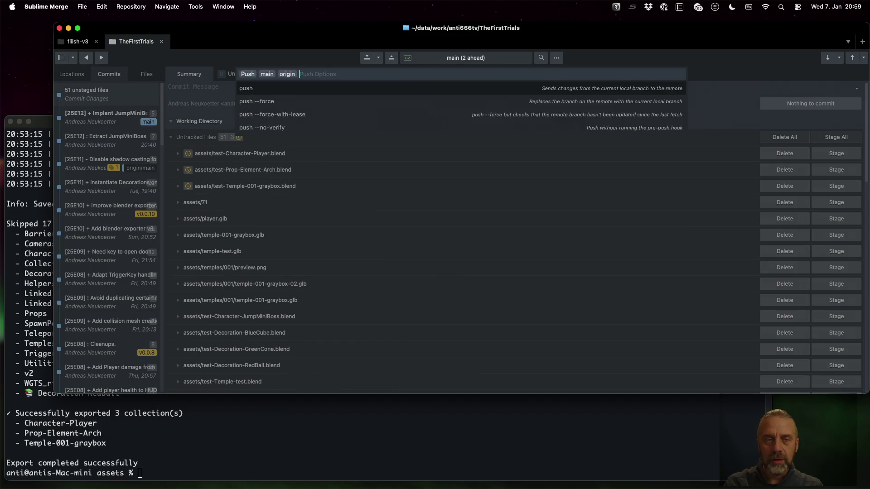
{"action": "key", "text": "Return"}
{"action": "key", "text": "super+Tab"}
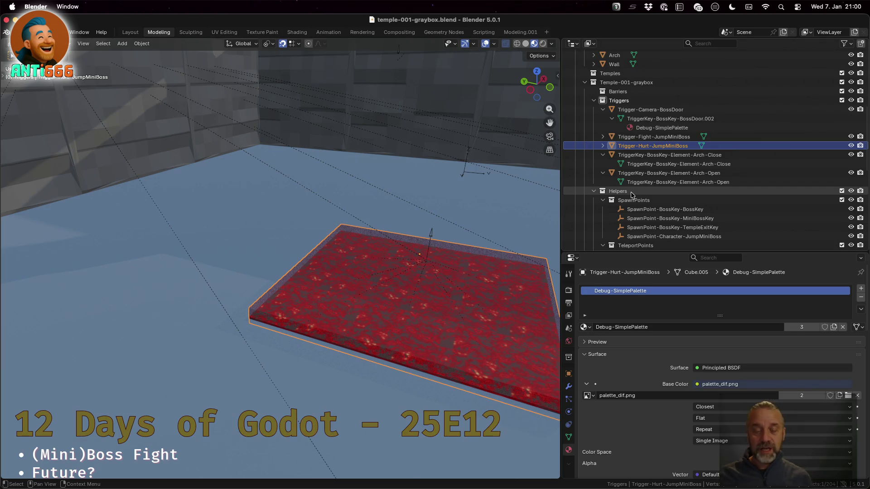
{"action": "key", "text": "ctrl+Left"}
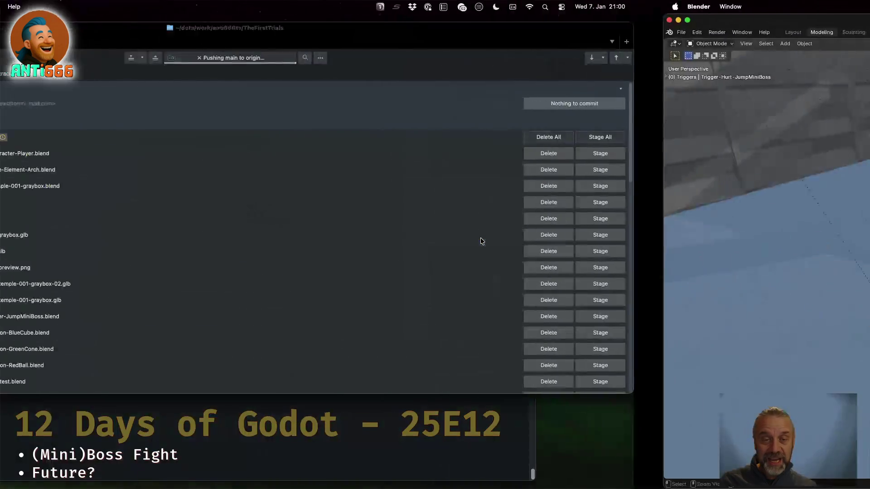